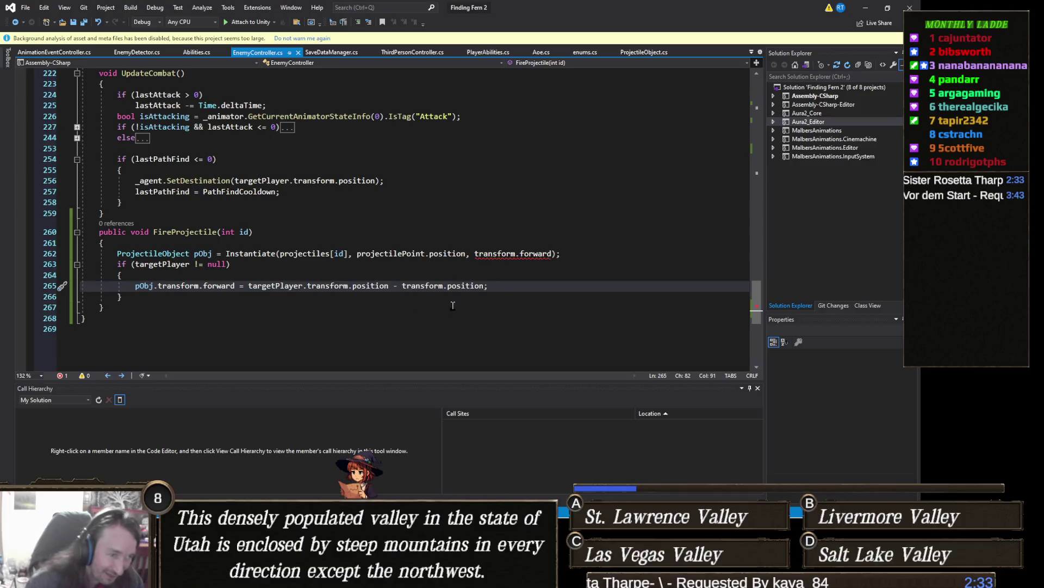
Review the forward-direction aiming code on line 265 of FireProjectile.
{"action": "left_click", "coordinate": [227, 275]}
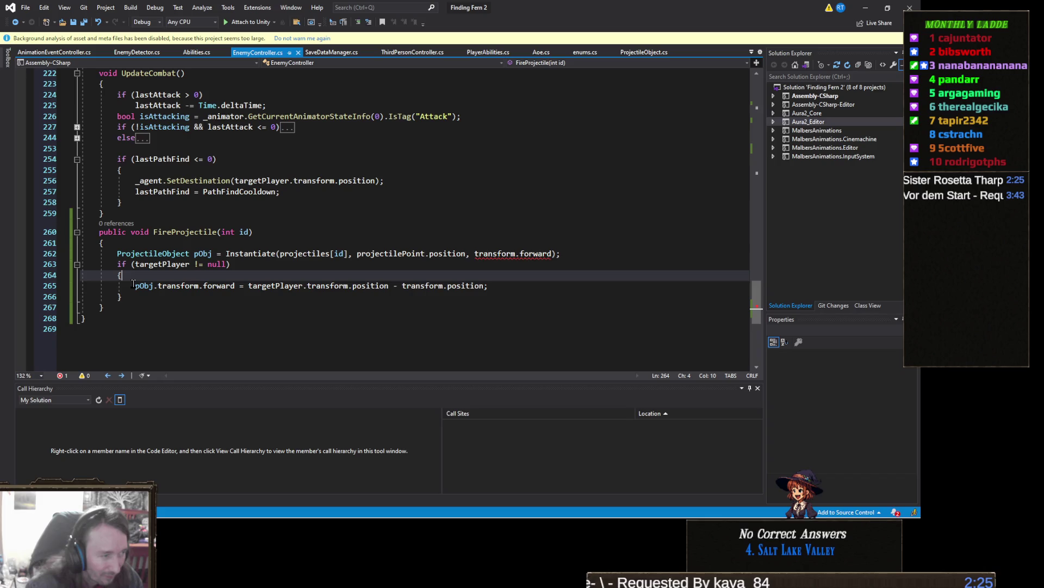
{"action": "left_click", "coordinate": [47, 286]}
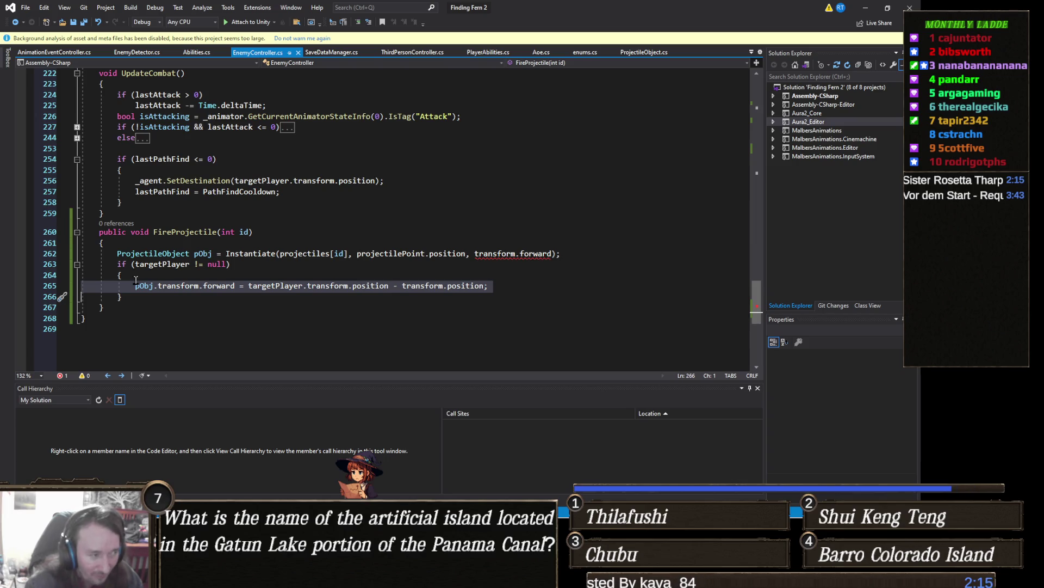
{"action": "left_click", "coordinate": [98, 297]}
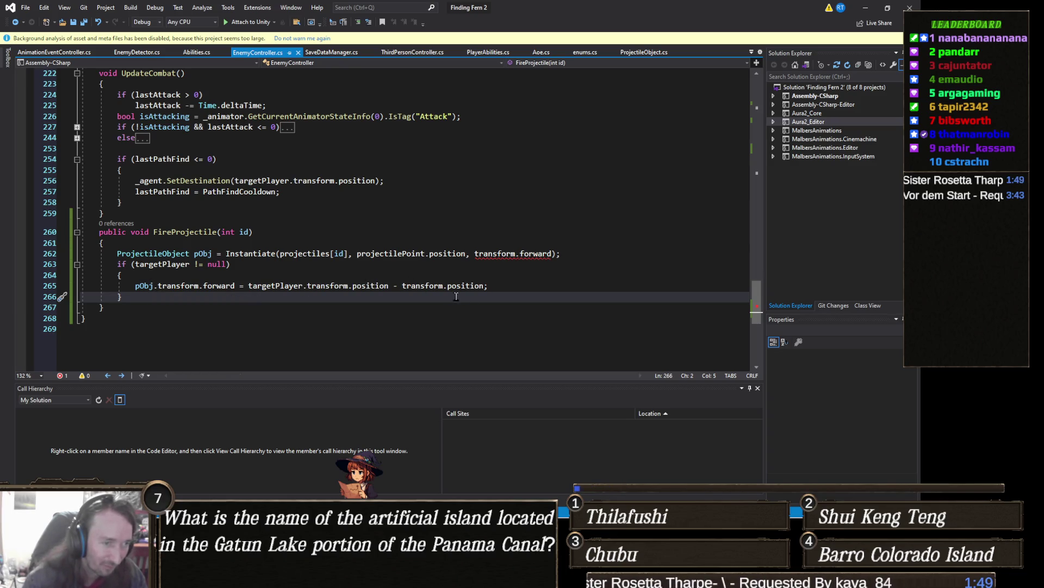
{"action": "left_click", "coordinate": [499, 287]}
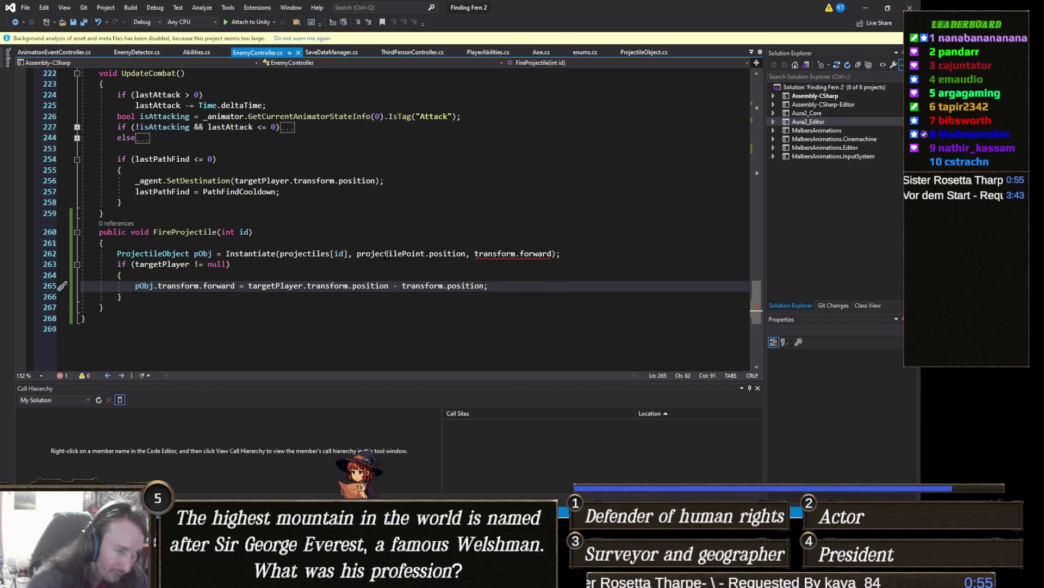
Replace transform with projectilePoint in line 265's direction subtraction.
{"action": "left_click", "coordinate": [426, 253]}
{"action": "double_click", "coordinate": [433, 286]}
{"action": "type", "text": "projectilePoint"}
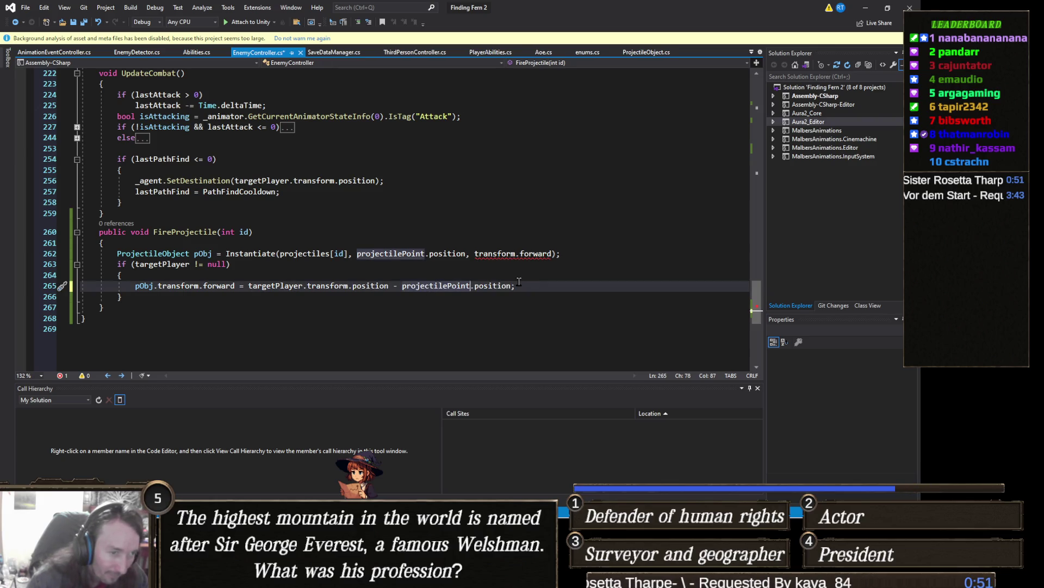
Make the projectile spawn with transform.rotation, save EnemyController.cs, and return to Unity.
{"action": "left_click", "coordinate": [549, 255]}
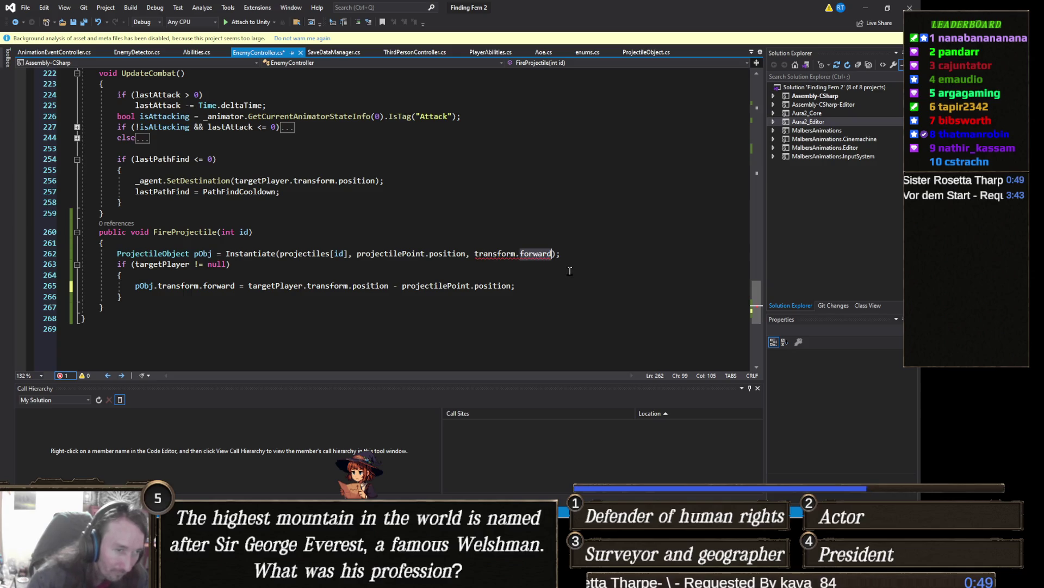
{"action": "key", "text": "BackSpace"}
{"action": "key", "text": "BackSpace"}
{"action": "key", "text": "BackSpace"}
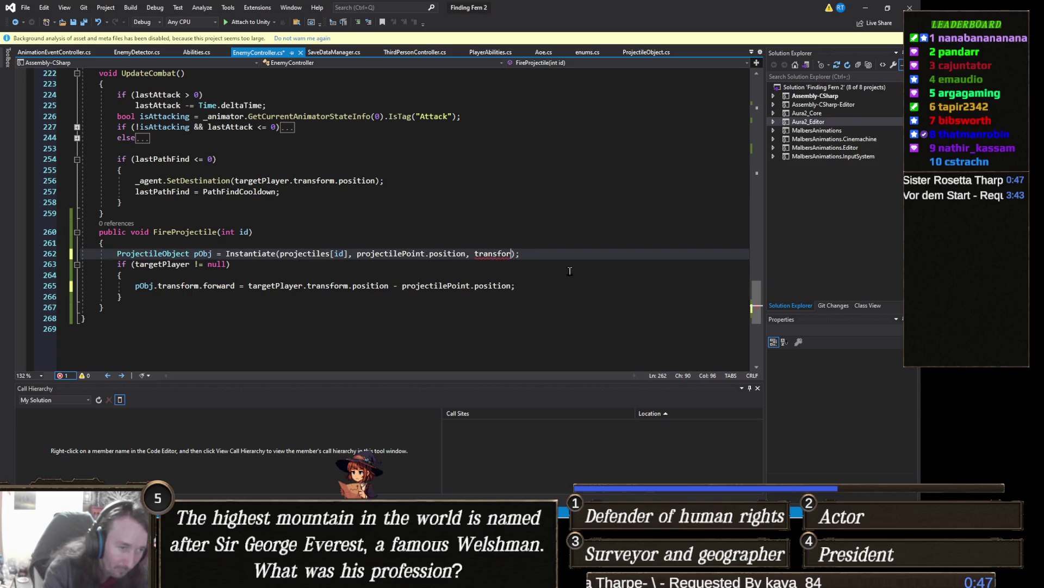
{"action": "type", "text": "m.rot"}
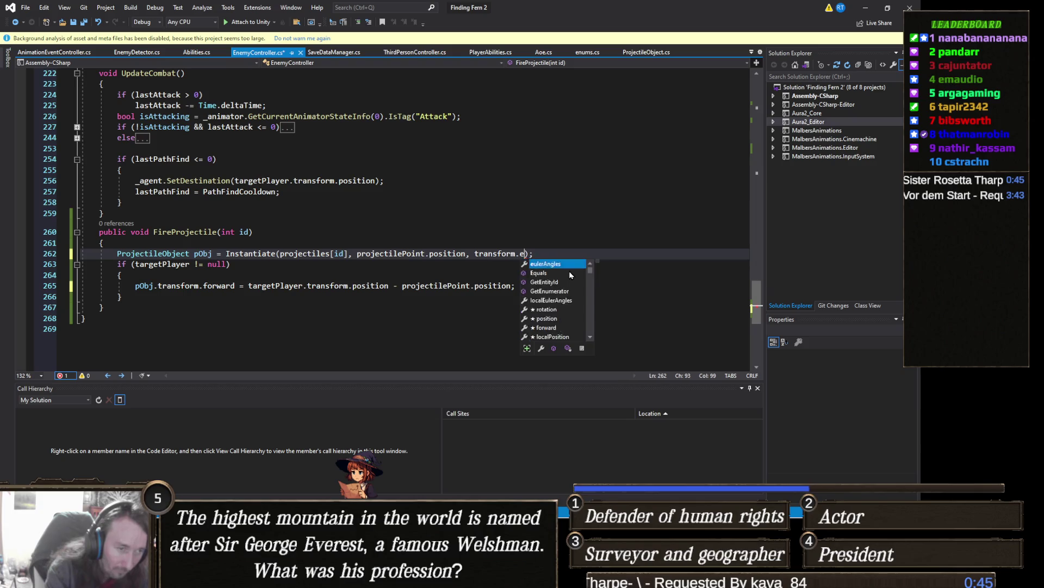
{"action": "key", "text": "Tab"}
{"action": "left_click", "coordinate": [572, 287]}
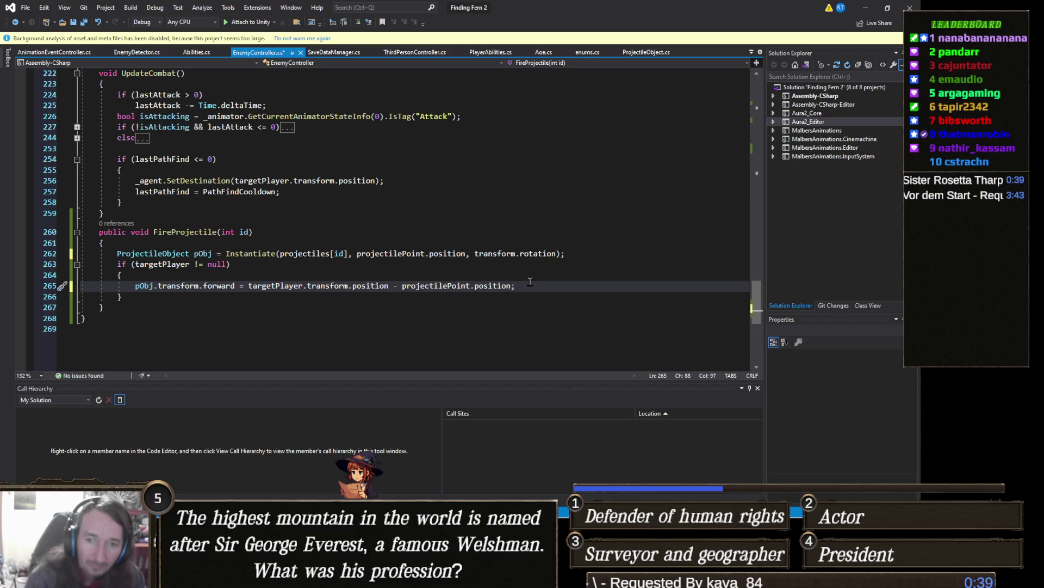
{"action": "key", "text": "ctrl+s"}
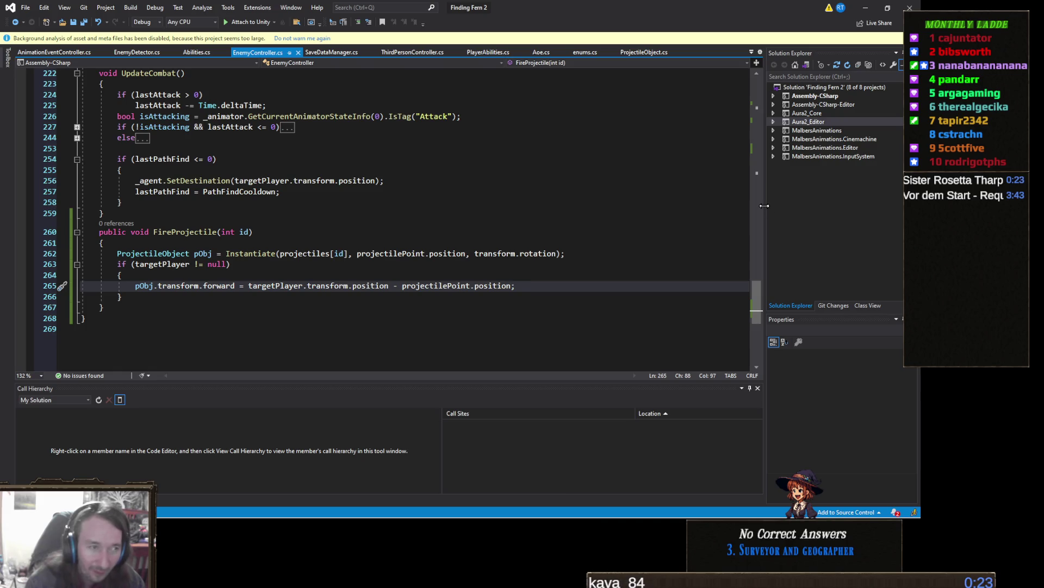
{"action": "left_click", "coordinate": [551, 236]}
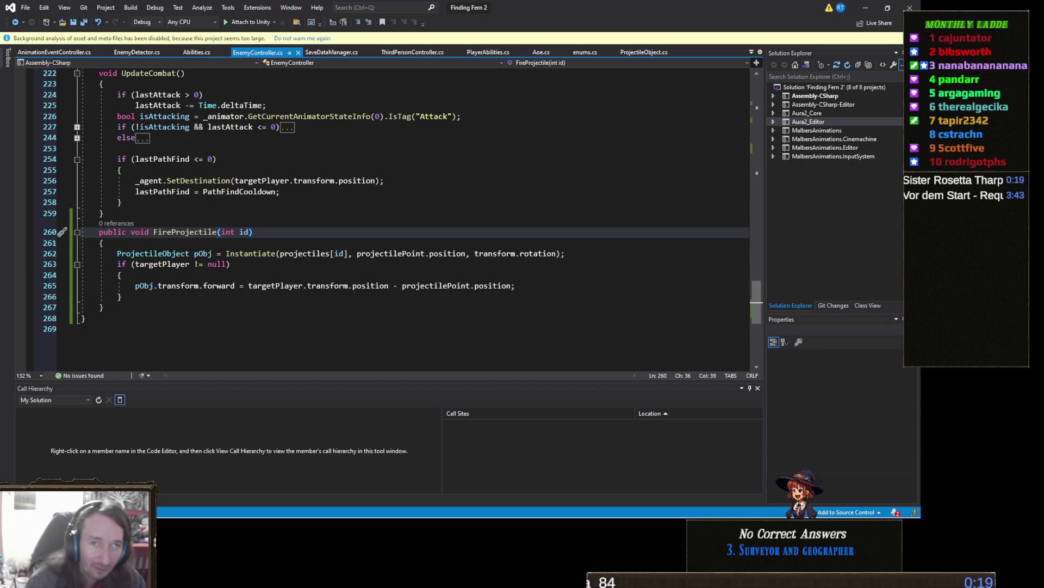
{"action": "left_click", "coordinate": [868, 8]}
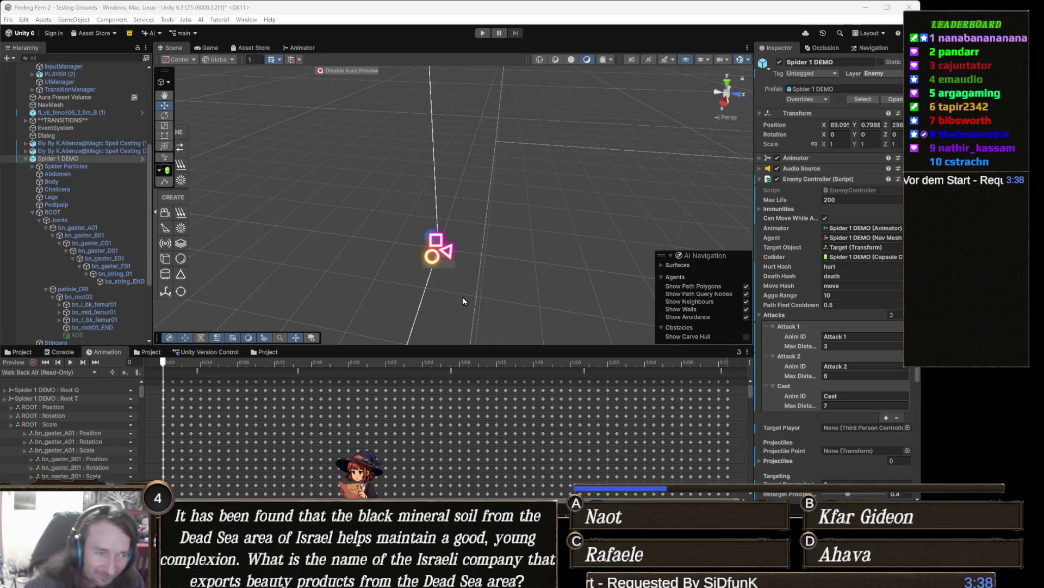
Switch the Animation window to the Cast clip and scrub to the casting moment.
{"action": "left_click", "coordinate": [50, 372]}
{"action": "left_click", "coordinate": [34, 207]}
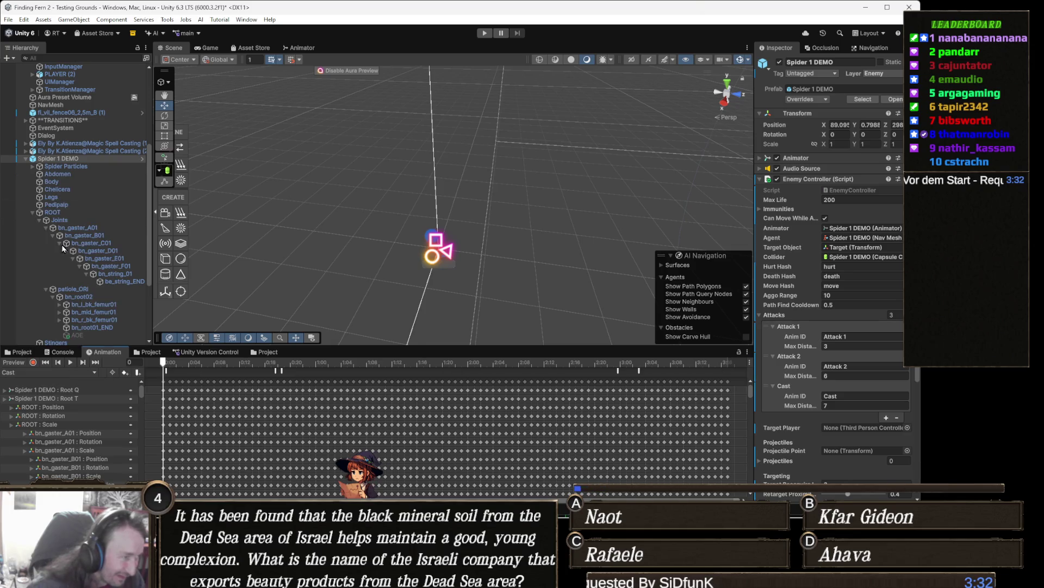
{"action": "left_click", "coordinate": [252, 364]}
{"action": "mouse_move", "coordinate": [252, 364]}
{"action": "left_mouse_down"}
{"action": "mouse_move", "coordinate": [277, 363]}
{"action": "mouse_move", "coordinate": [207, 364]}
{"action": "mouse_move", "coordinate": [359, 364]}
{"action": "mouse_move", "coordinate": [511, 347]}
{"action": "mouse_move", "coordinate": [551, 351]}
{"action": "mouse_move", "coordinate": [537, 361]}
{"action": "mouse_move", "coordinate": [691, 362]}
{"action": "mouse_move", "coordinate": [222, 355]}
{"action": "mouse_move", "coordinate": [339, 358]}
{"action": "left_mouse_up"}
Add an animation event at that frame calling EnemyController's FireProjectile.
{"action": "right_click", "coordinate": [339, 371]}
{"action": "left_click", "coordinate": [384, 378]}
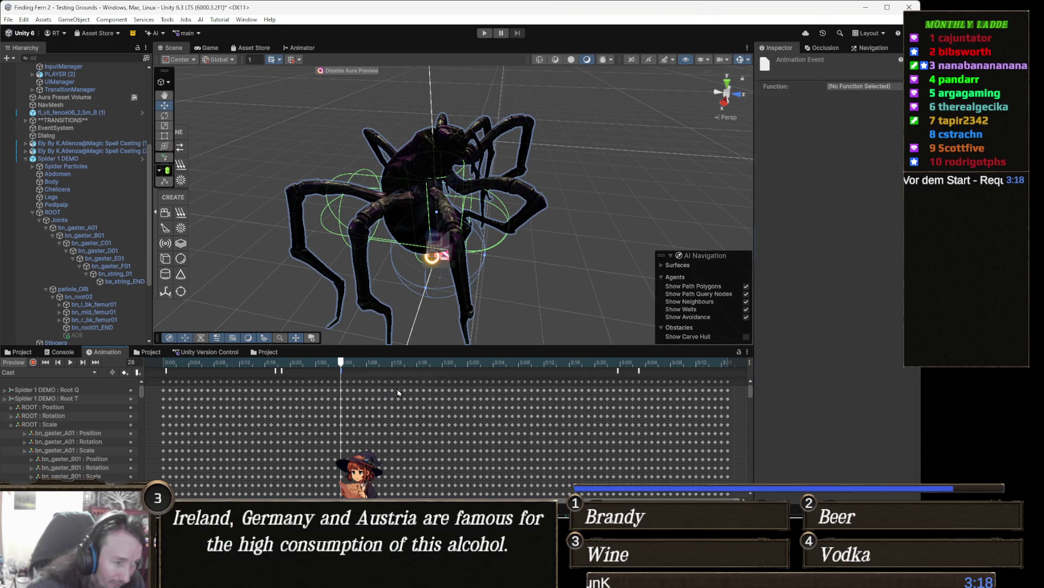
{"action": "left_click", "coordinate": [873, 86]}
{"action": "mouse_move", "coordinate": [870, 101]}
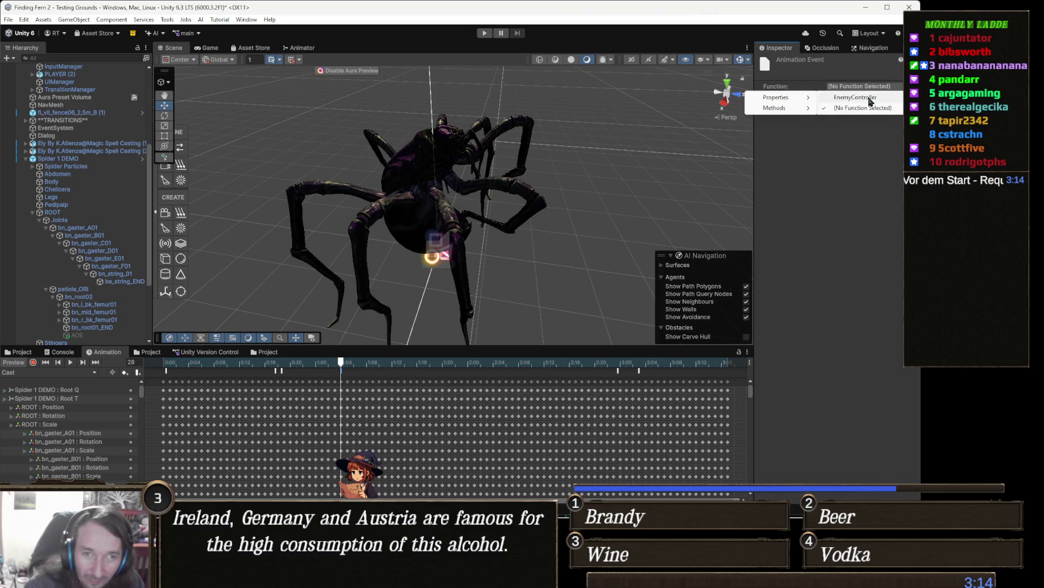
{"action": "mouse_move", "coordinate": [786, 109]}
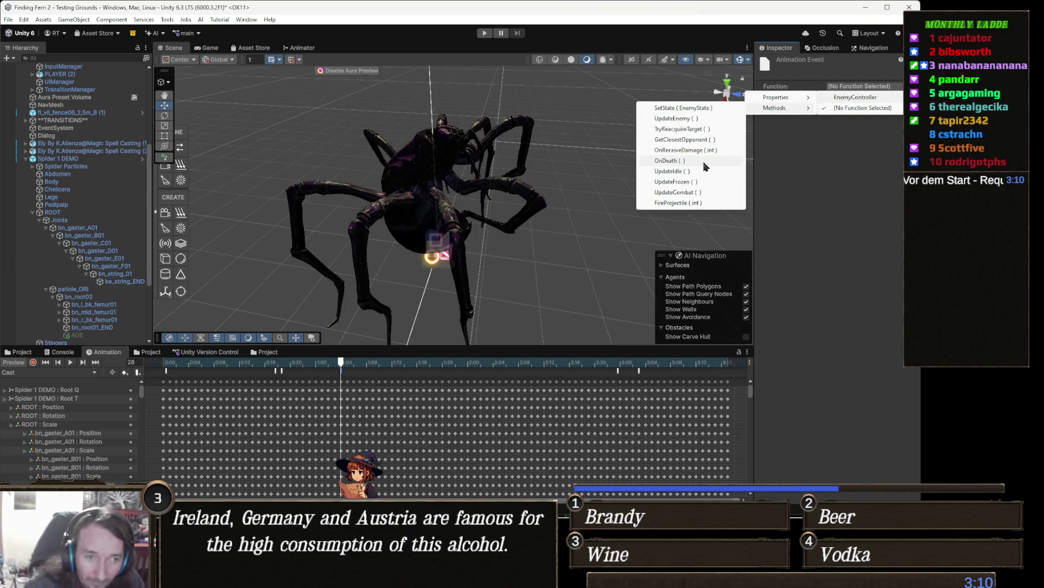
{"action": "left_click", "coordinate": [686, 202]}
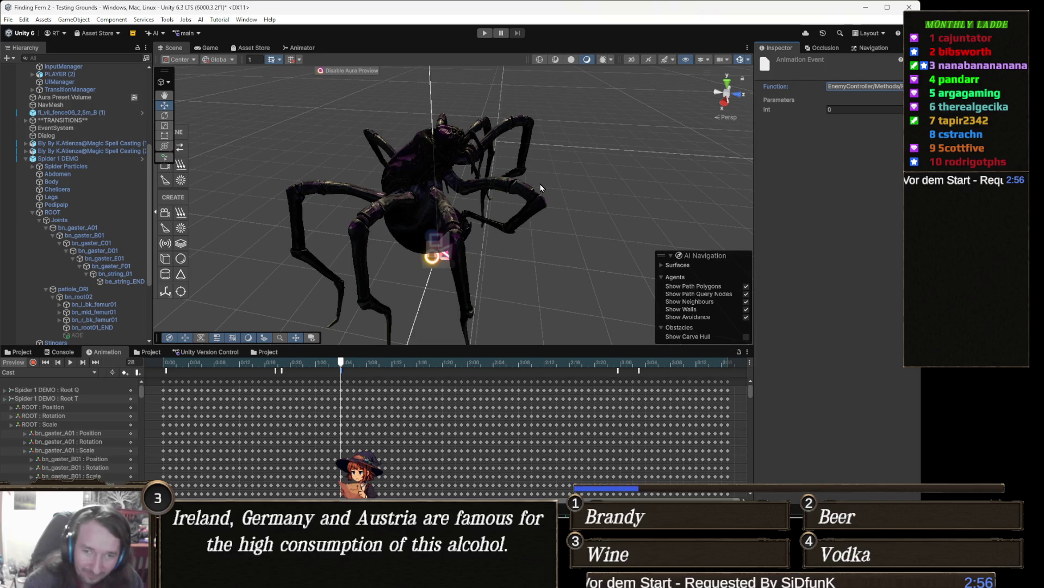
{"action": "double_click", "coordinate": [83, 160]}
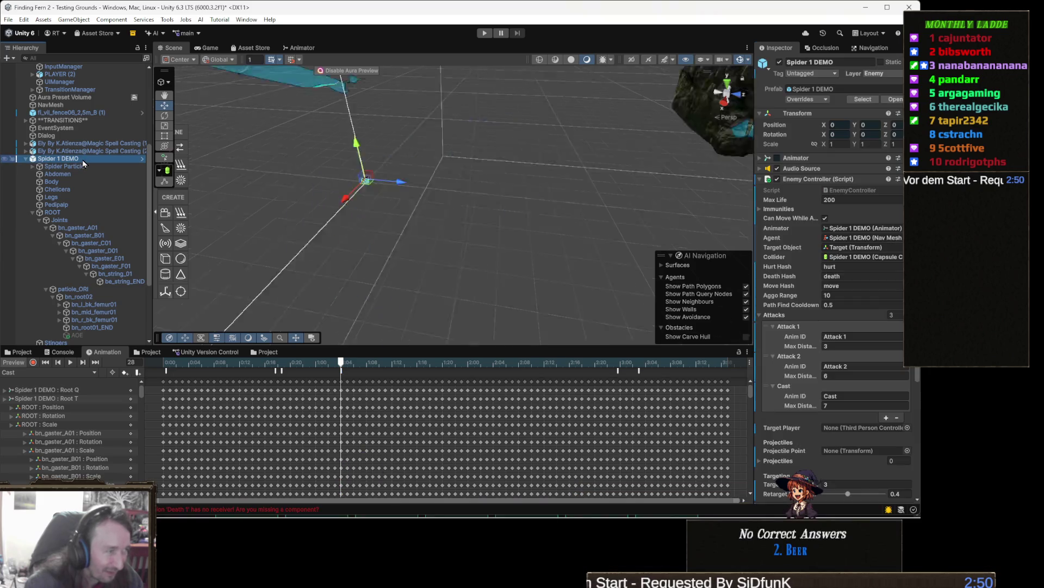
{"action": "scroll", "coordinate": [337, 199], "scroll_direction": "up", "scroll_amount": 5}
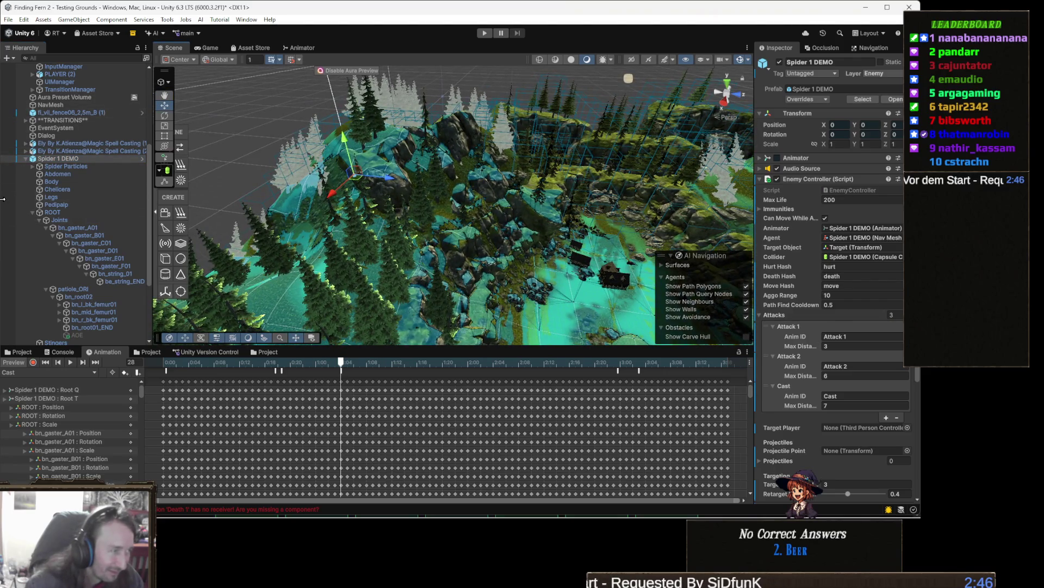
{"action": "double_click", "coordinate": [80, 145]}
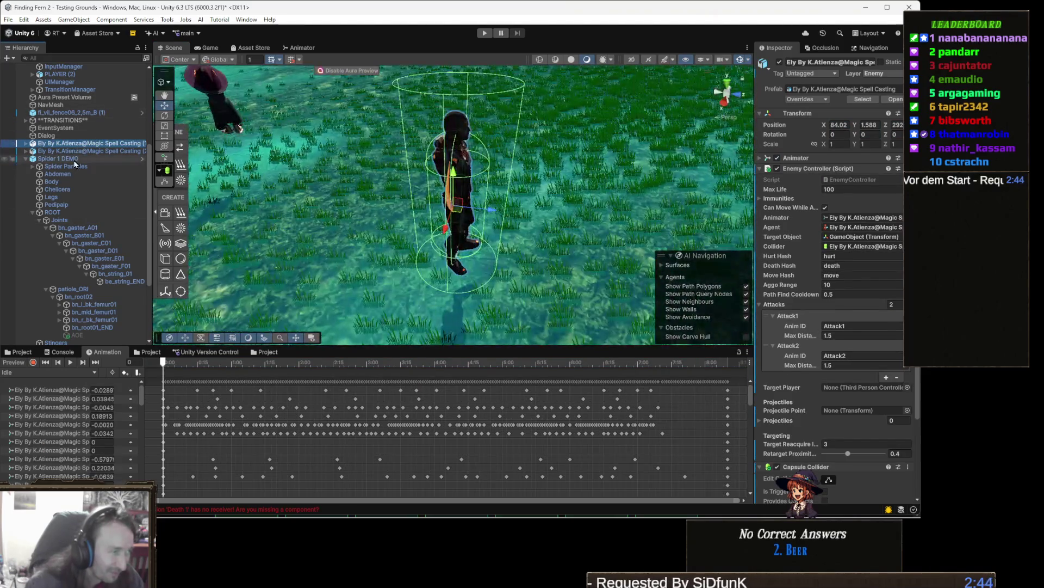
{"action": "double_click", "coordinate": [71, 159]}
{"action": "mouse_move", "coordinate": [375, 180]}
{"action": "left_mouse_down"}
{"action": "mouse_move", "coordinate": [399, 173]}
{"action": "mouse_move", "coordinate": [355, 185]}
{"action": "mouse_move", "coordinate": [316, 156]}
{"action": "left_mouse_up"}
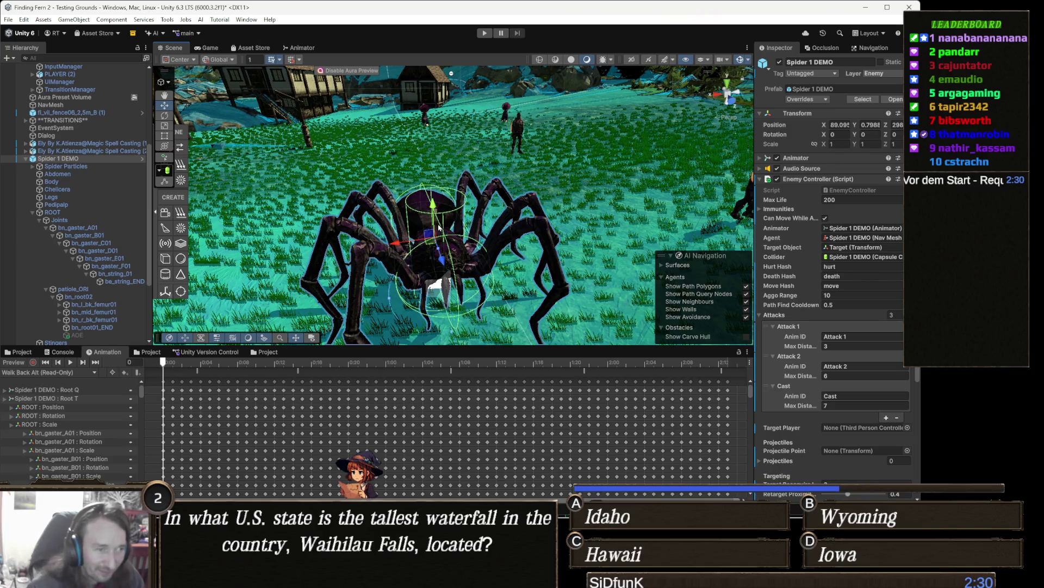
{"action": "mouse_move", "coordinate": [384, 201]}
{"action": "left_mouse_down"}
{"action": "mouse_move", "coordinate": [494, 214]}
{"action": "mouse_move", "coordinate": [486, 219]}
{"action": "left_mouse_up"}
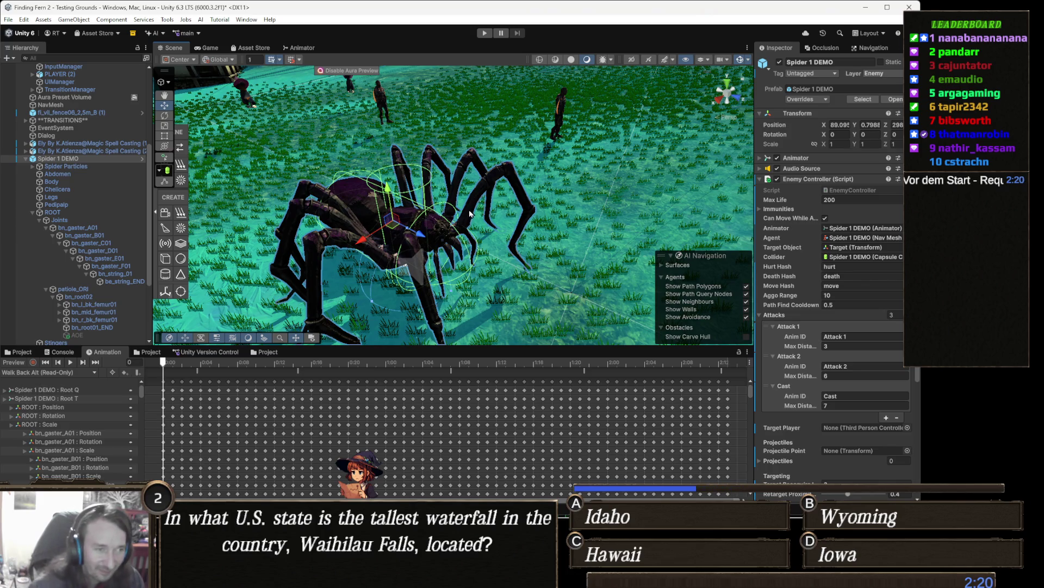
{"action": "mouse_move", "coordinate": [445, 217]}
{"action": "left_mouse_down"}
{"action": "mouse_move", "coordinate": [467, 227]}
{"action": "mouse_move", "coordinate": [445, 217]}
{"action": "left_mouse_up"}
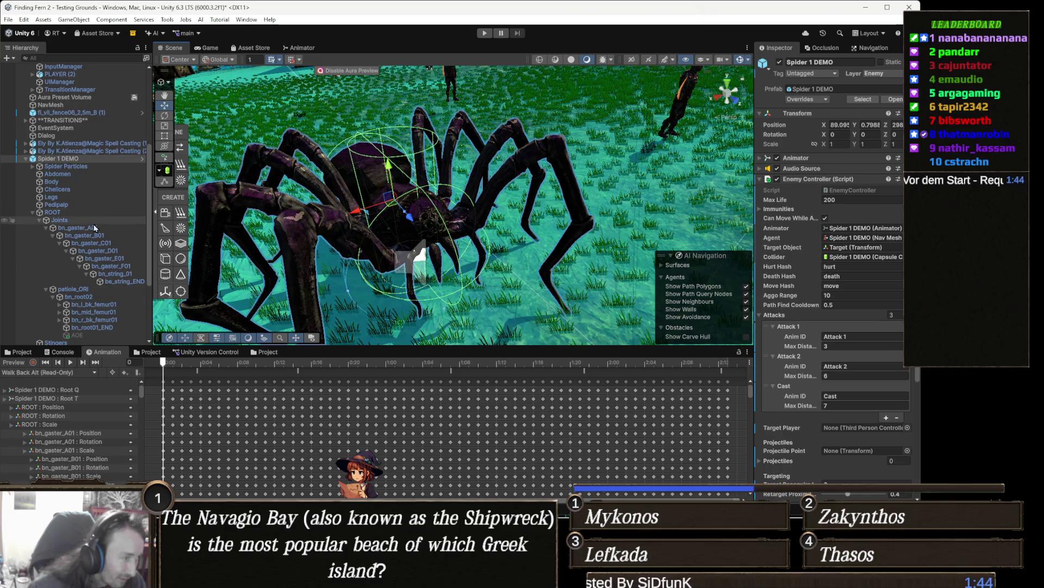
{"action": "left_click_drag", "start_coordinate": [327, 360], "coordinate": [436, 364]}
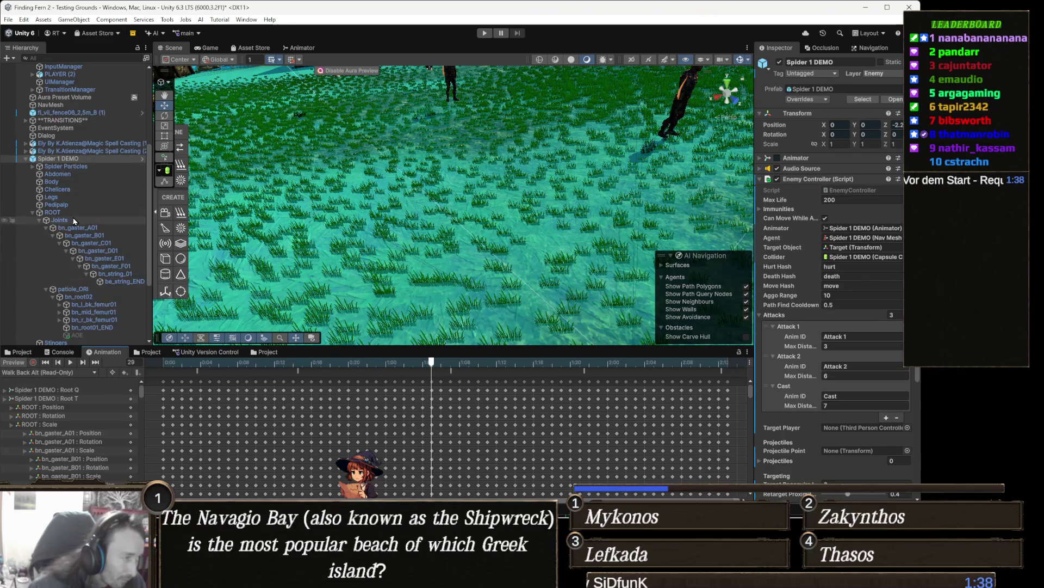
{"action": "double_click", "coordinate": [92, 160]}
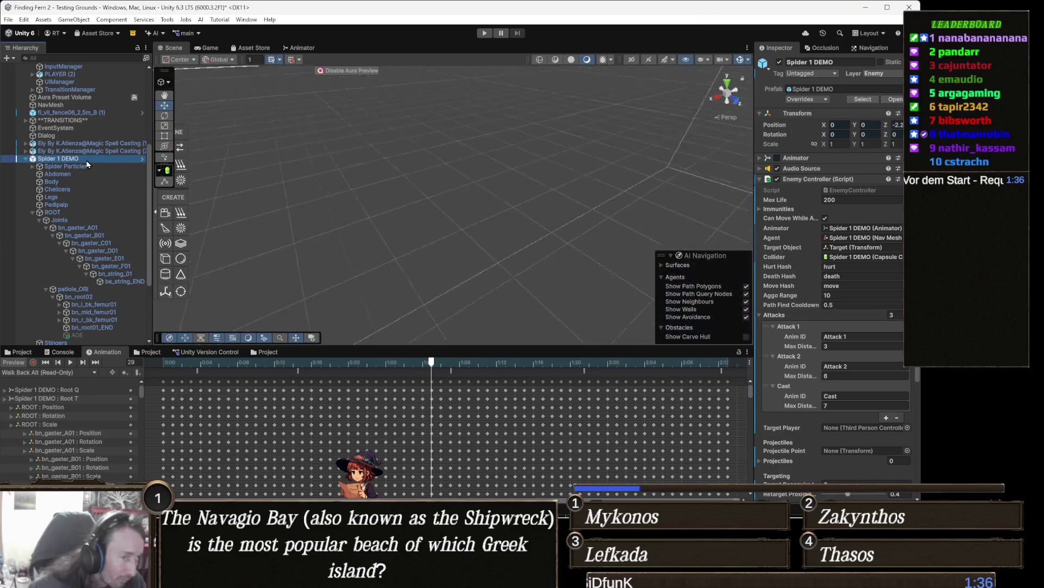
{"action": "scroll", "coordinate": [510, 172], "scroll_direction": "down", "scroll_amount": 10}
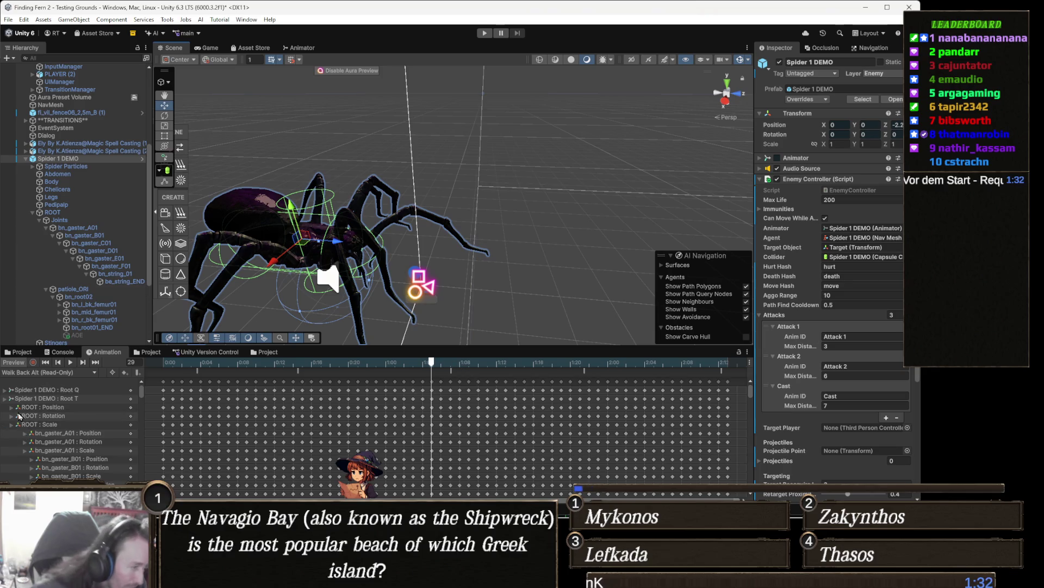
{"action": "left_click", "coordinate": [45, 372]}
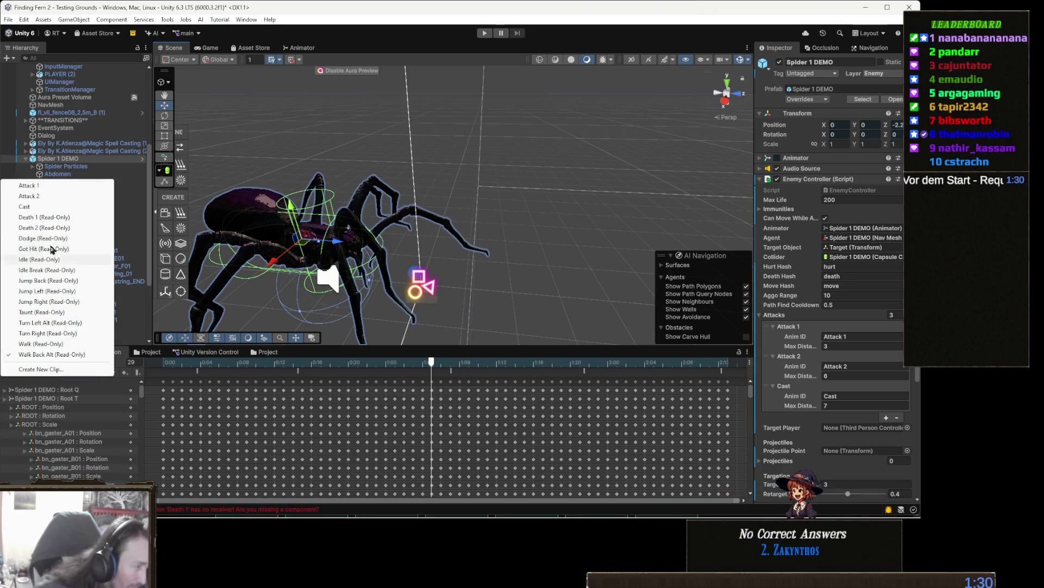
Scrub the Cast clip to frame 33 and center the view on the spider.
{"action": "left_click", "coordinate": [40, 207]}
{"action": "mouse_move", "coordinate": [367, 367]}
{"action": "left_mouse_down"}
{"action": "mouse_move", "coordinate": [460, 362]}
{"action": "mouse_move", "coordinate": [375, 357]}
{"action": "left_mouse_up"}
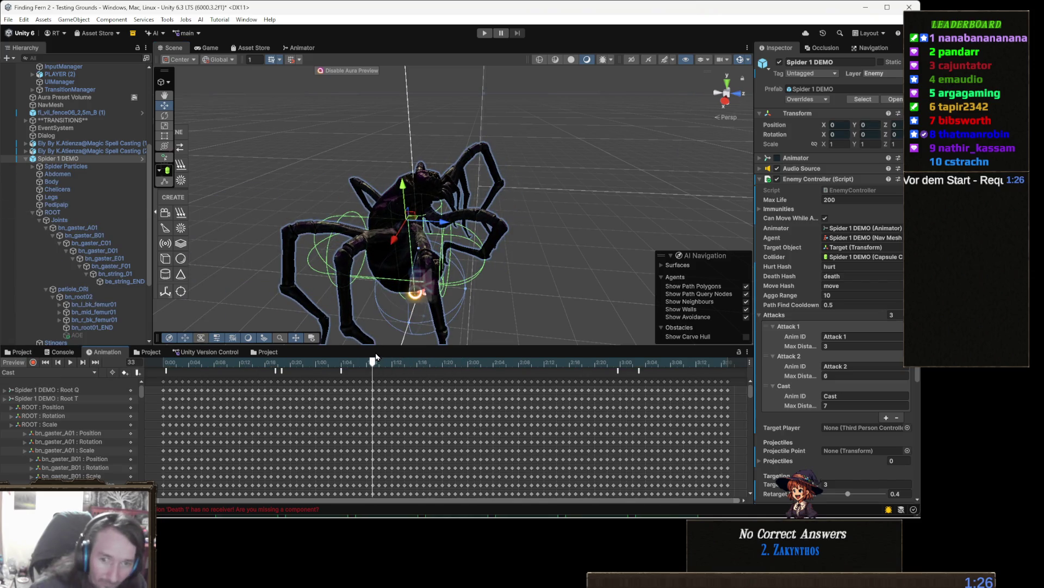
{"action": "key", "text": "f"}
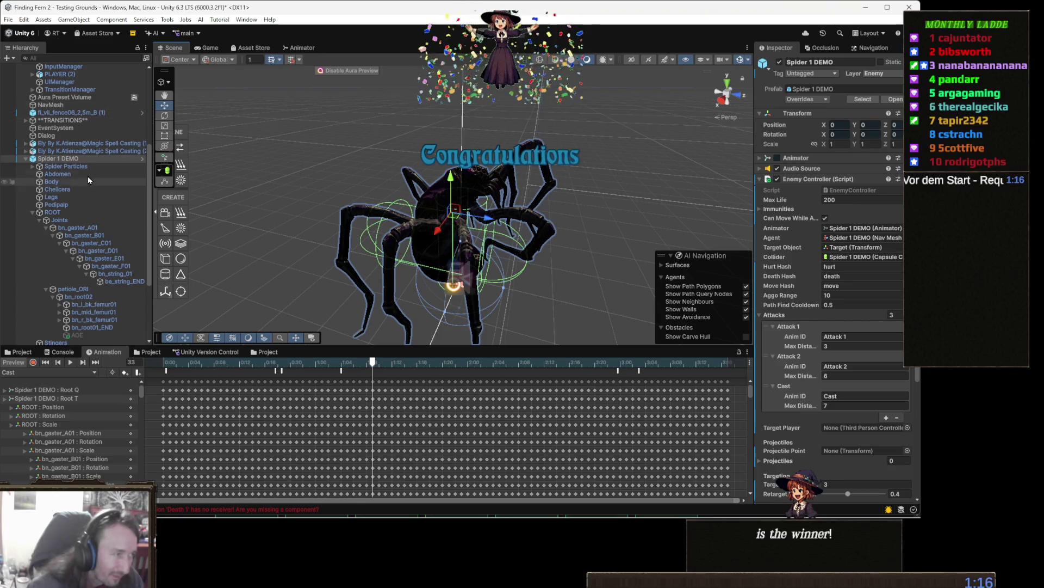
Create an empty child object of Spider 1 DEMO named ProjTarget.
{"action": "right_click", "coordinate": [79, 159]}
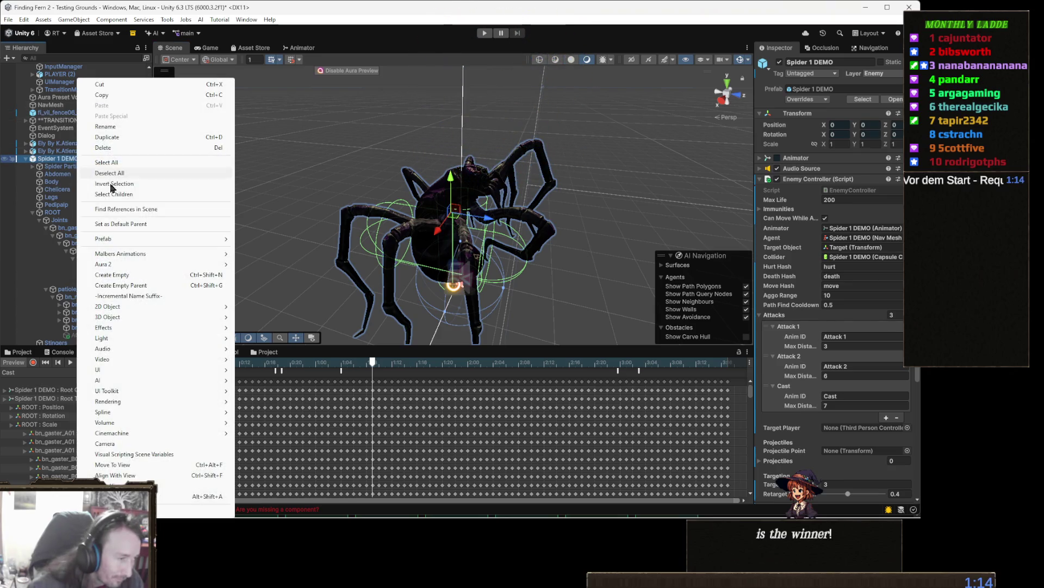
{"action": "left_click", "coordinate": [137, 276]}
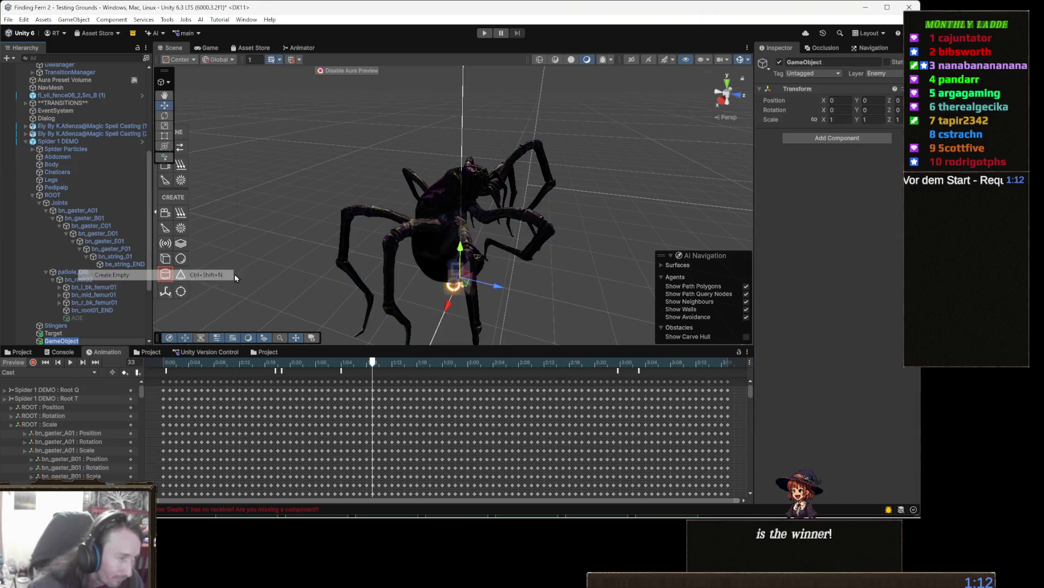
{"action": "type", "text": "Pro"}
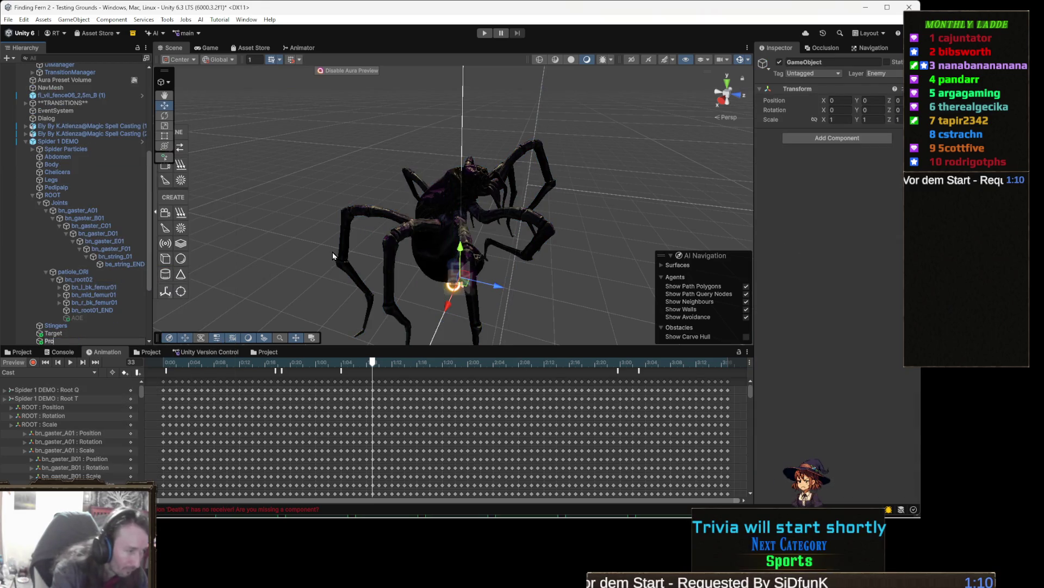
{"action": "type", "text": "jTarget"}
{"action": "key", "text": "Return"}
{"action": "mouse_move", "coordinate": [332, 251]}
{"action": "left_mouse_down"}
{"action": "mouse_move", "coordinate": [386, 220]}
{"action": "mouse_move", "coordinate": [402, 277]}
{"action": "mouse_move", "coordinate": [372, 231]}
{"action": "mouse_move", "coordinate": [369, 186]}
{"action": "mouse_move", "coordinate": [424, 193]}
{"action": "mouse_move", "coordinate": [464, 182]}
{"action": "mouse_move", "coordinate": [497, 217]}
{"action": "mouse_move", "coordinate": [419, 262]}
{"action": "mouse_move", "coordinate": [299, 205]}
{"action": "mouse_move", "coordinate": [212, 193]}
{"action": "left_mouse_up"}
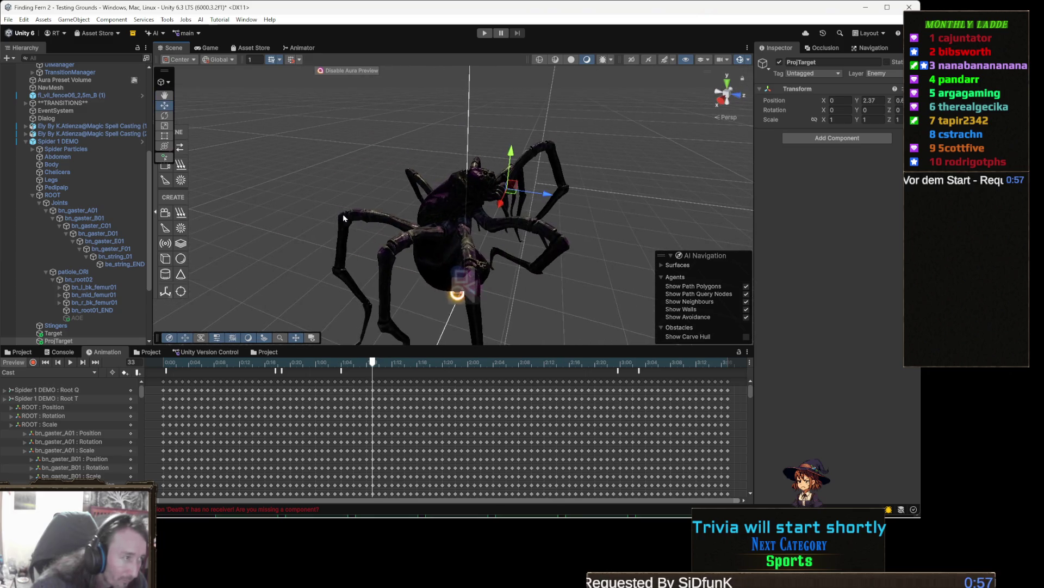
{"action": "left_click", "coordinate": [70, 143]}
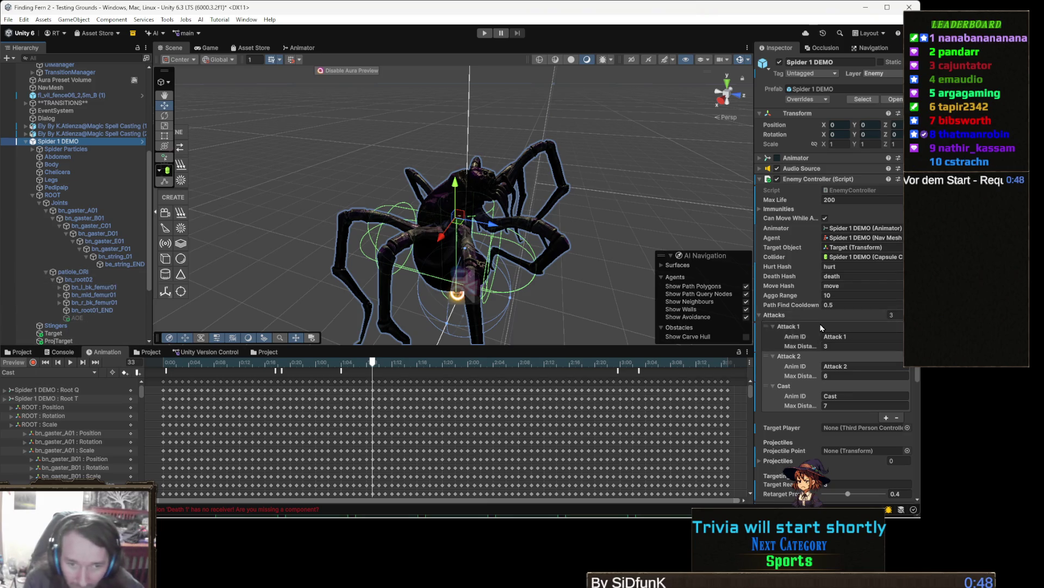
Assign ProjTarget to Spider 1 DEMO's Enemy Controller Projectile Point field.
{"action": "scroll", "coordinate": [852, 287], "scroll_direction": "down", "scroll_amount": 3}
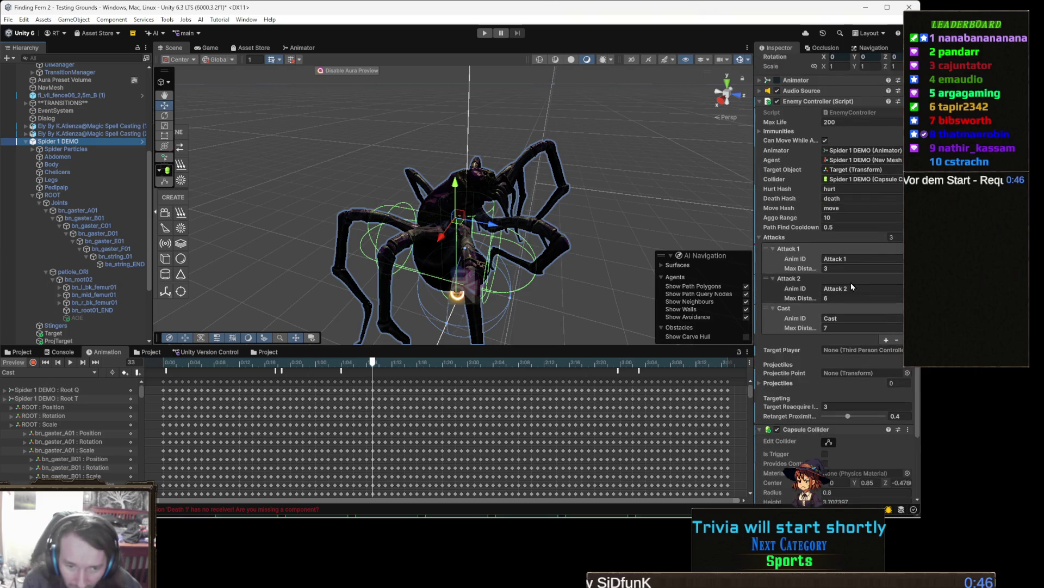
{"action": "scroll", "coordinate": [851, 282], "scroll_direction": "down", "scroll_amount": 1}
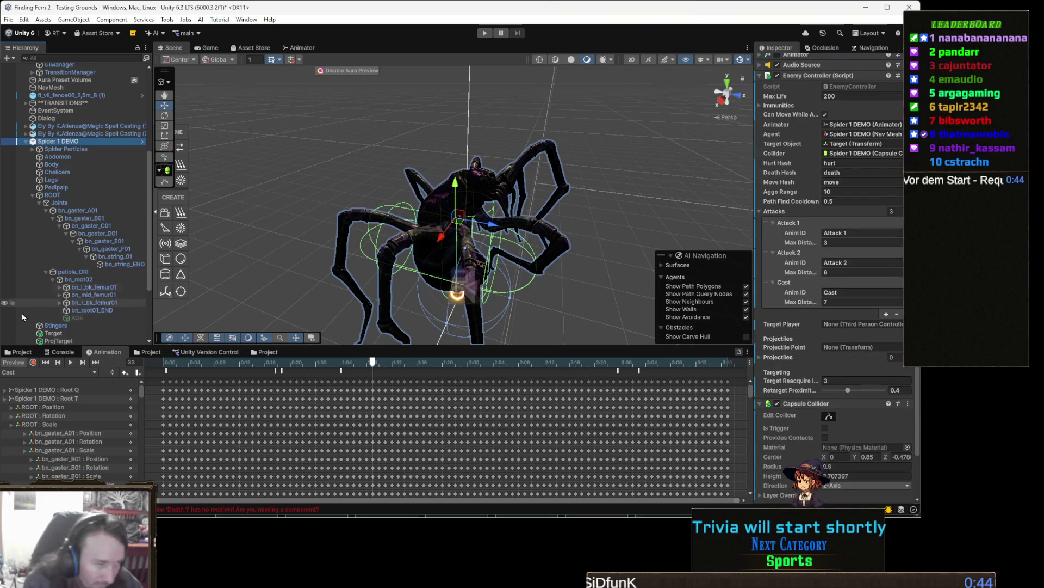
{"action": "left_click", "coordinate": [103, 352]}
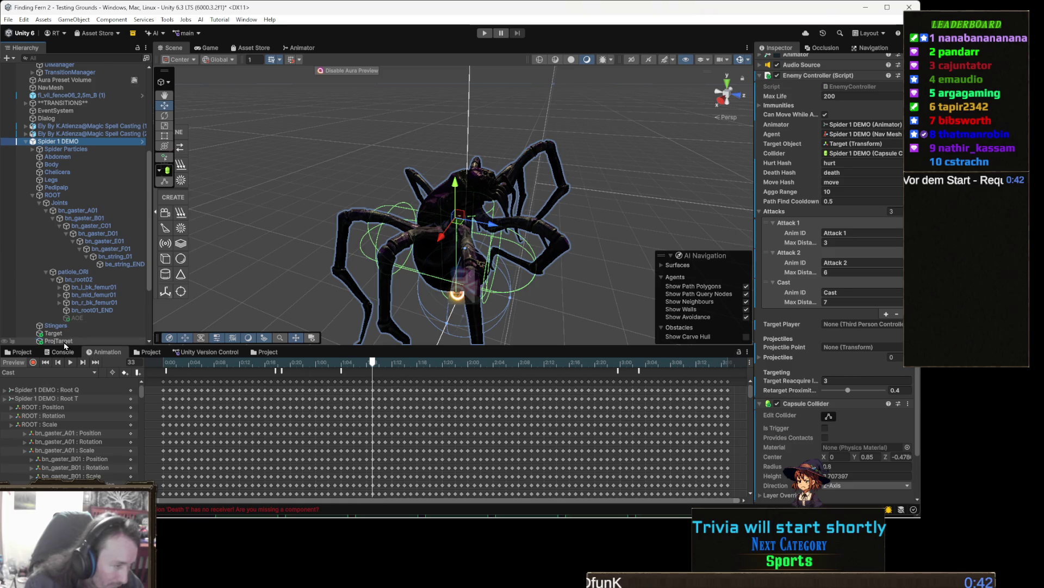
{"action": "scroll", "coordinate": [73, 217], "scroll_direction": "down", "scroll_amount": 2}
{"action": "left_click_drag", "start_coordinate": [810, 347], "coordinate": [833, 347]}
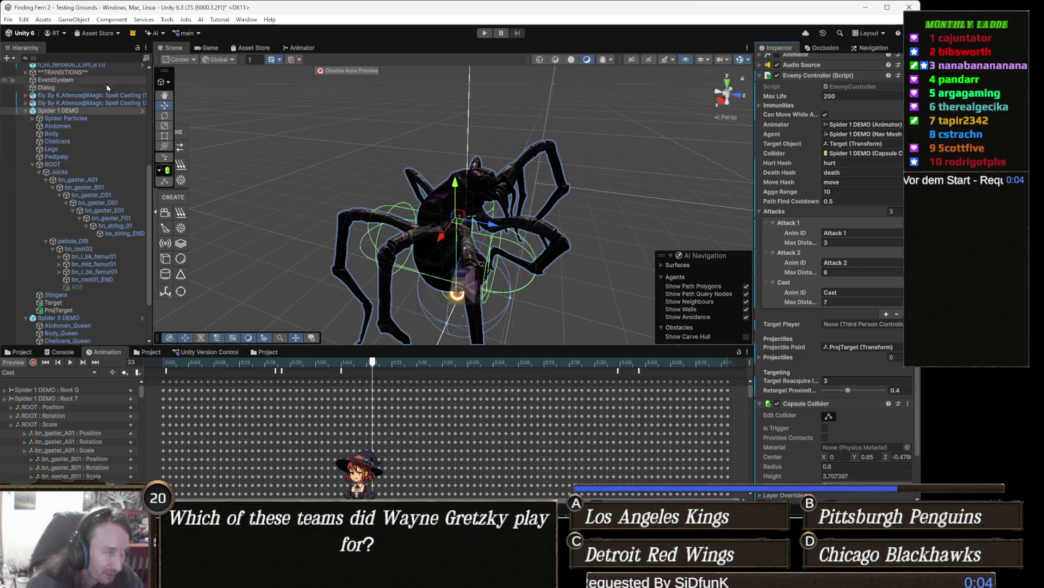
{"action": "double_click", "coordinate": [90, 110]}
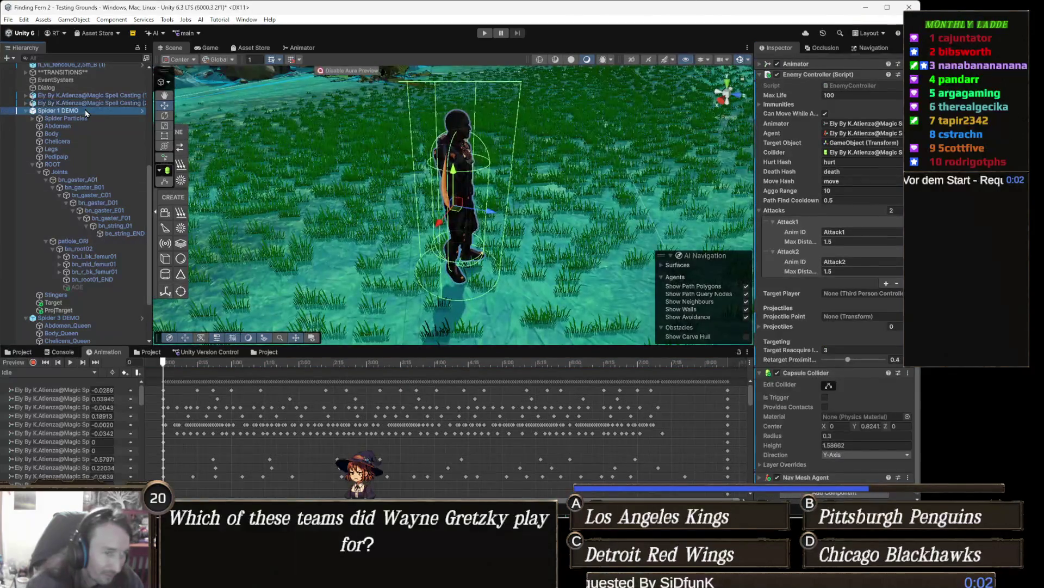
Move the Scene view closer to the spider and show the Project browser.
{"action": "left_click_drag", "start_coordinate": [457, 255], "coordinate": [514, 243]}
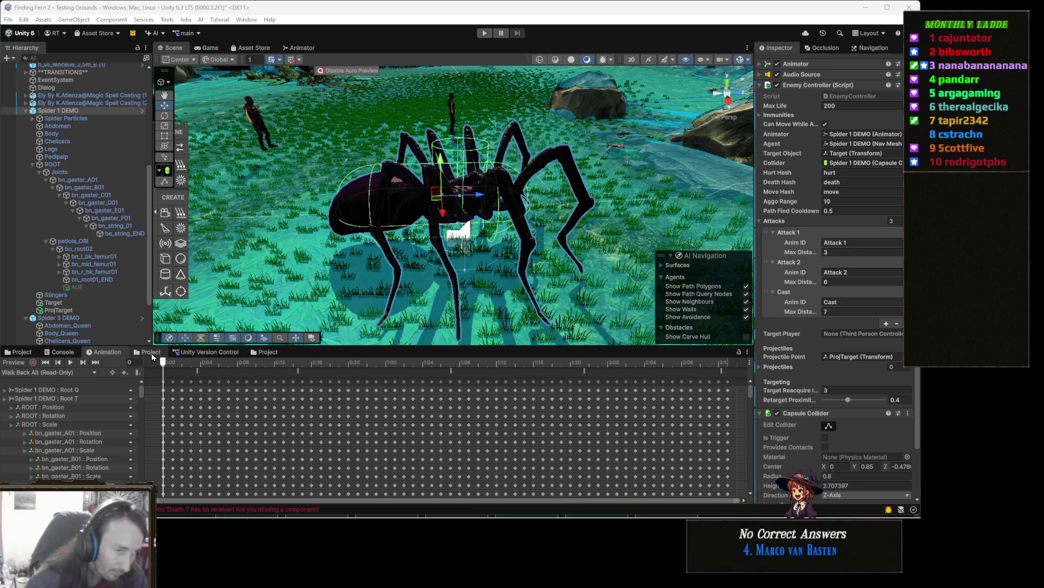
{"action": "left_click", "coordinate": [269, 353]}
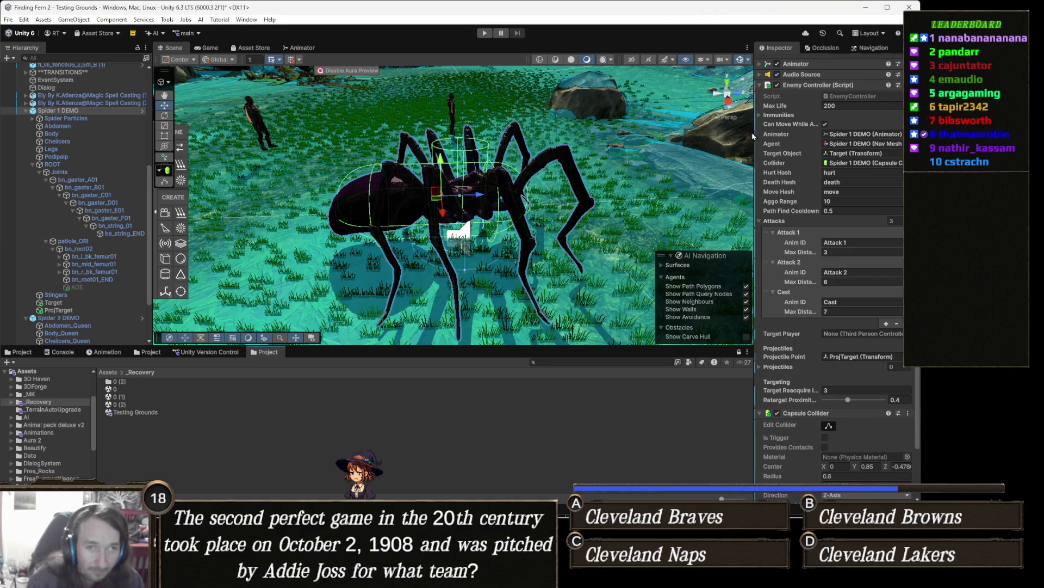
Locate the spider's prefab folder and open the Spider Explosion prefab for editing.
{"action": "scroll", "coordinate": [824, 138], "scroll_direction": "up", "scroll_amount": 3}
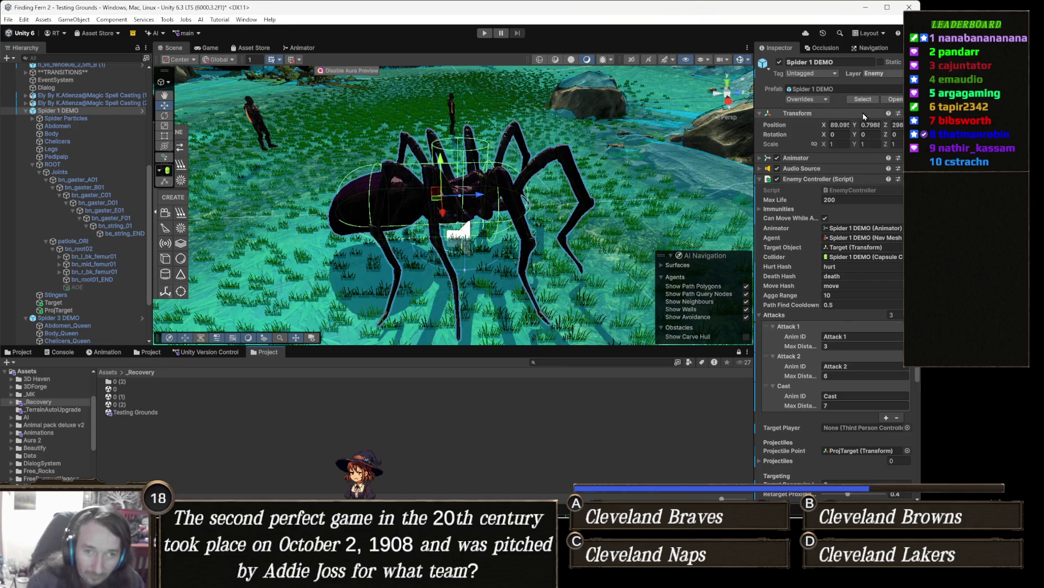
{"action": "left_click", "coordinate": [865, 99]}
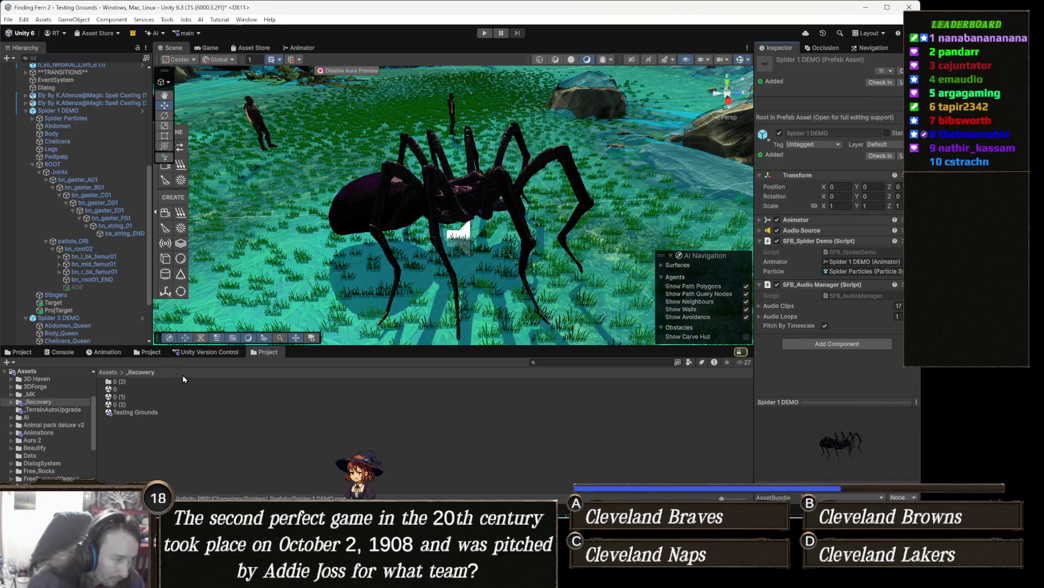
{"action": "left_click", "coordinate": [22, 353]}
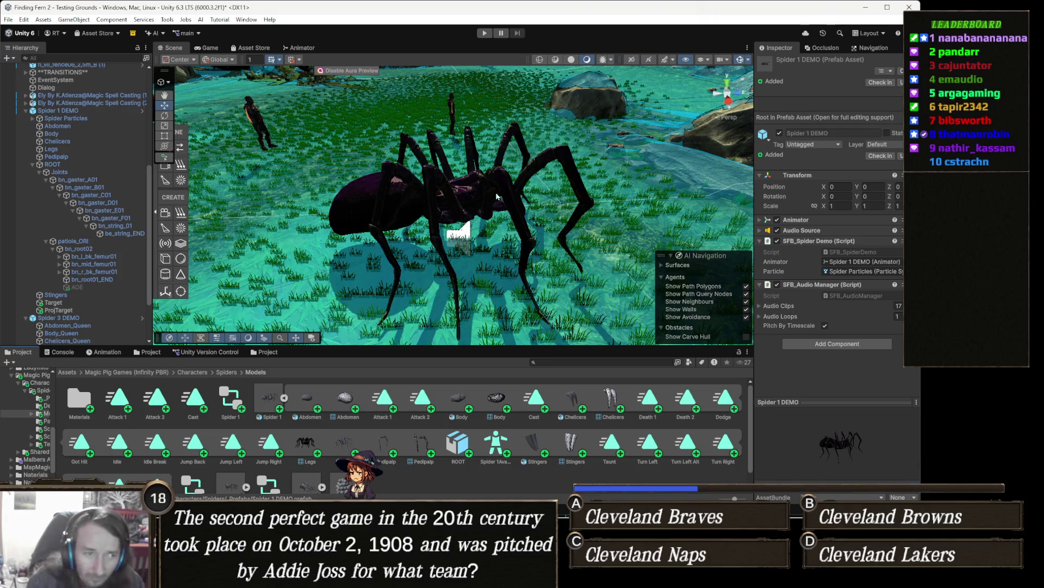
{"action": "left_click", "coordinate": [454, 194]}
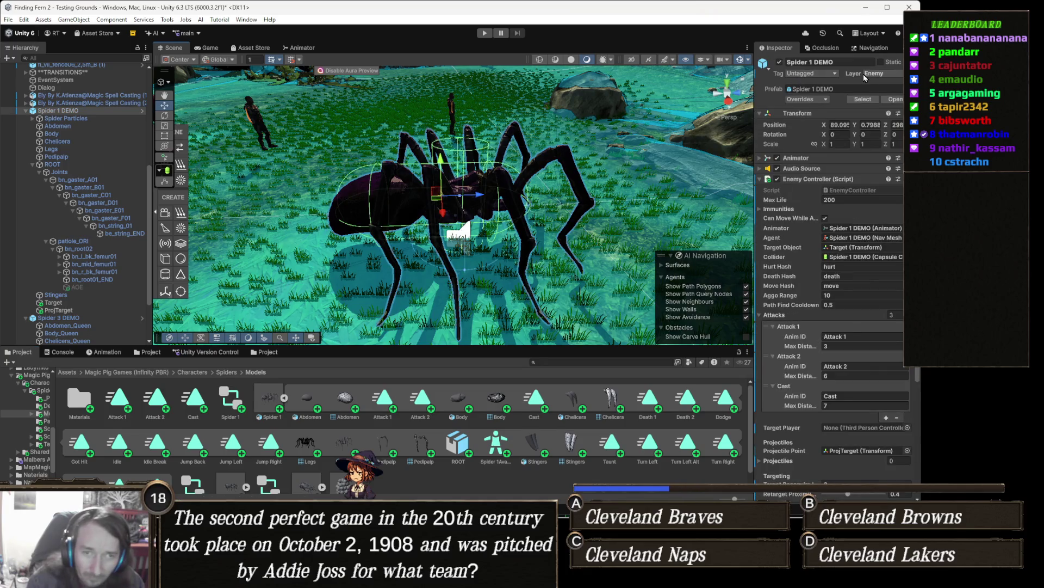
{"action": "left_click", "coordinate": [863, 99]}
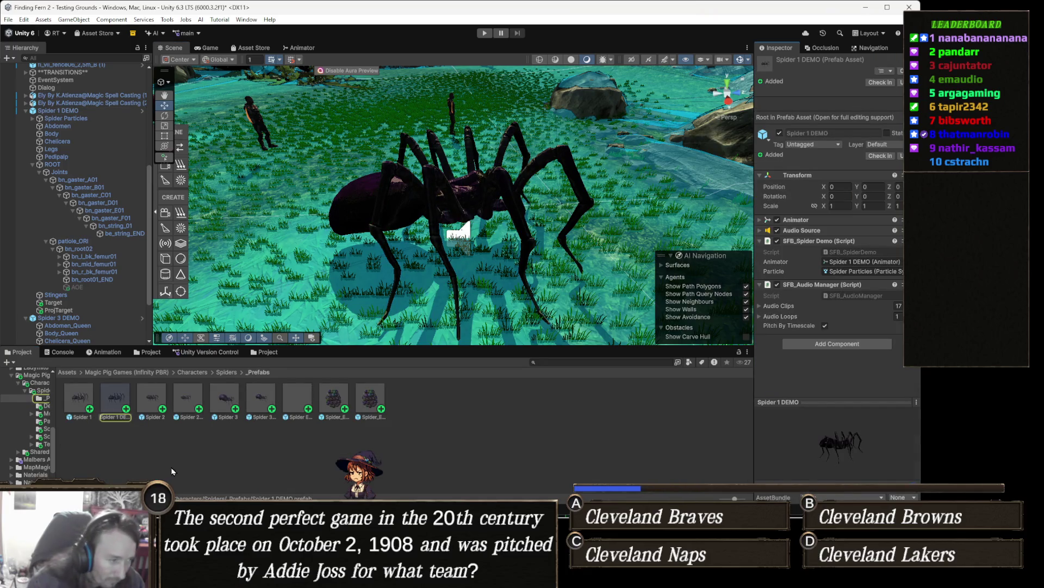
{"action": "left_click", "coordinate": [298, 394]}
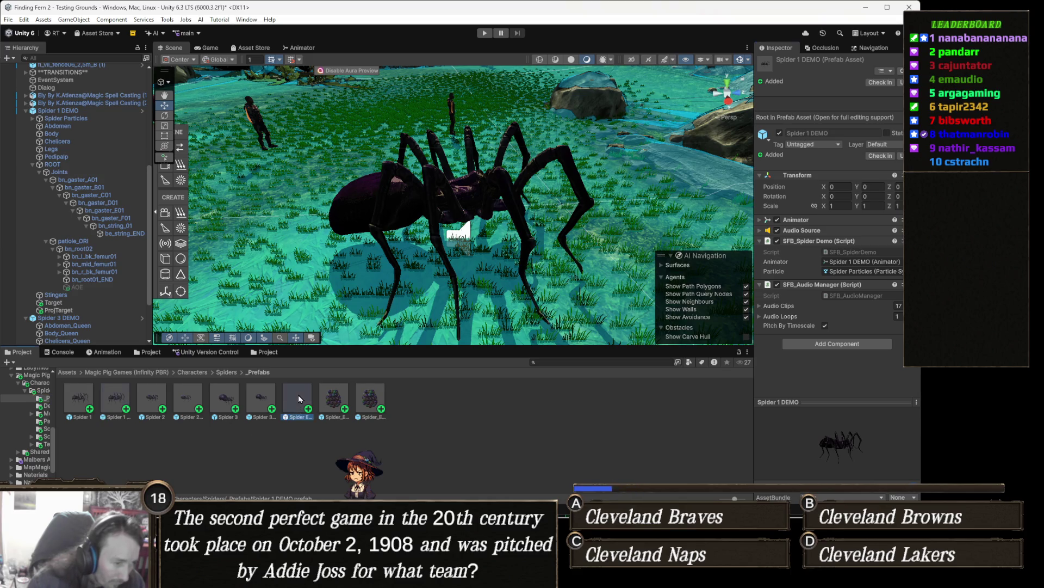
{"action": "double_click", "coordinate": [298, 394]}
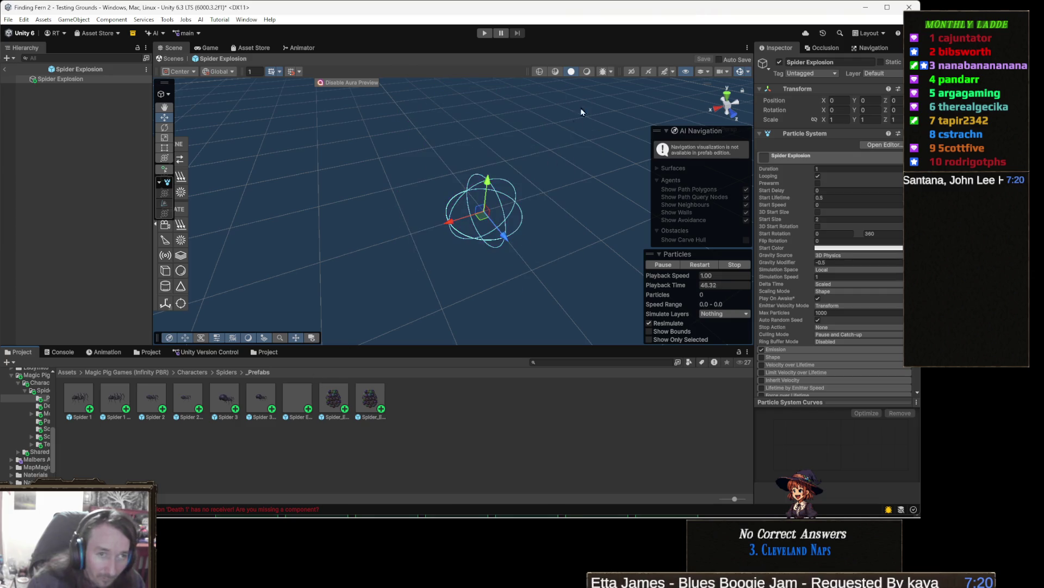
Exit Spider Explosion prefab mode back to the Testing Grounds level.
{"action": "left_click", "coordinate": [172, 59]}
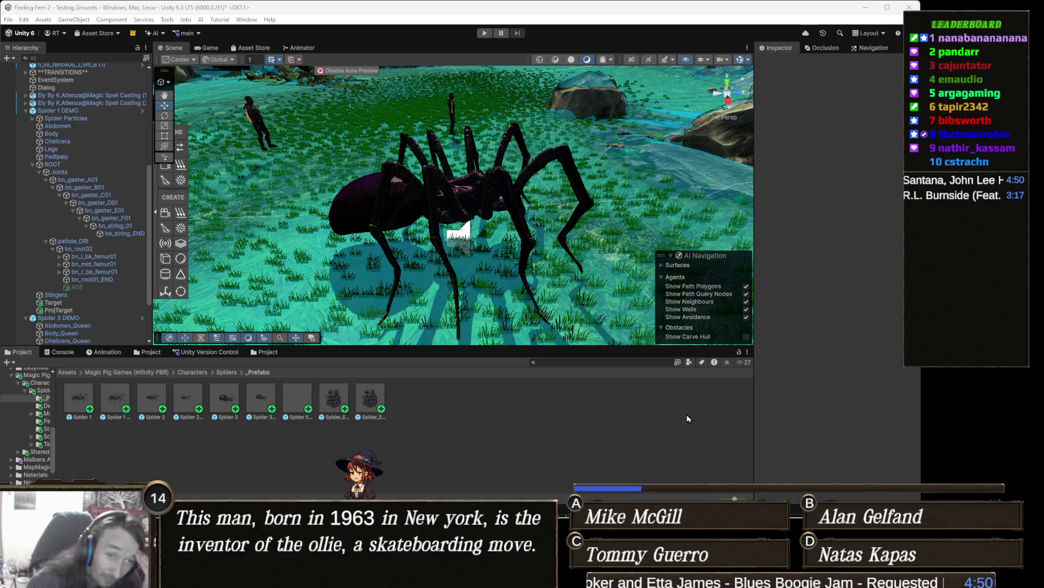
{"action": "left_click", "coordinate": [601, 359]}
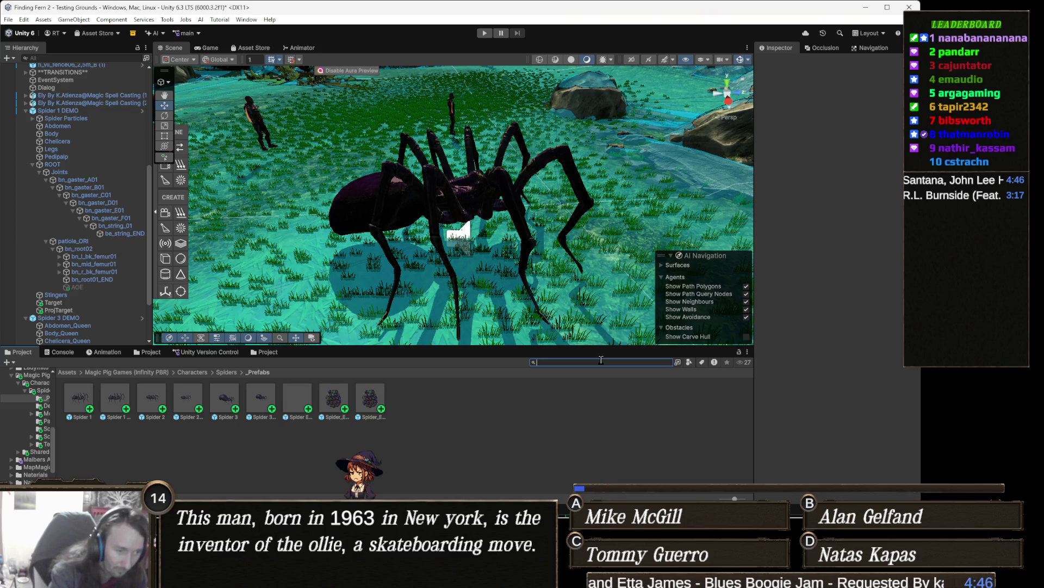
Search the project for 'pois' and open Magic Poison Breath to view its particles.
{"action": "type", "text": "poiso"}
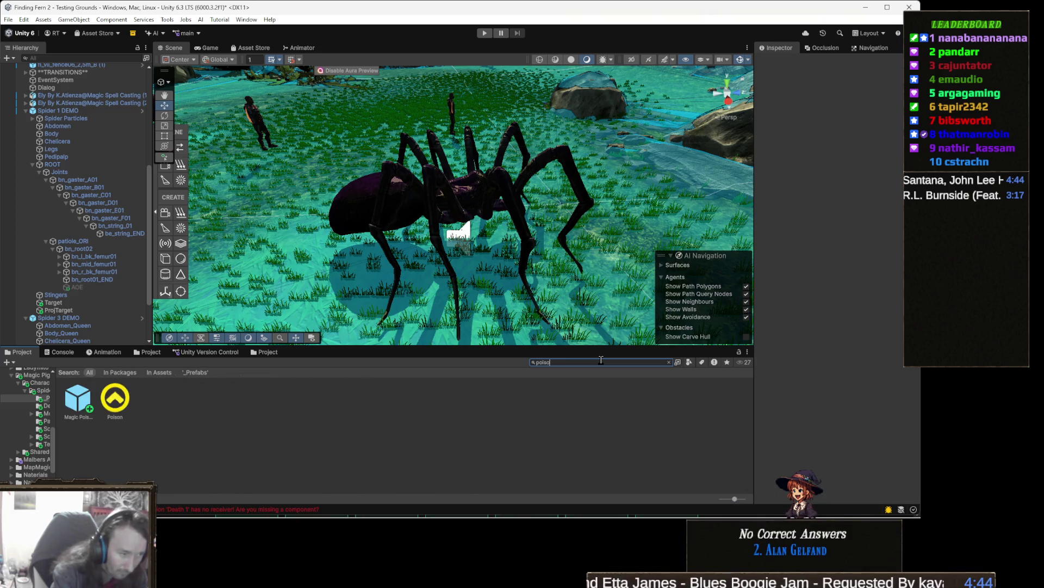
{"action": "key", "text": "BackSpace"}
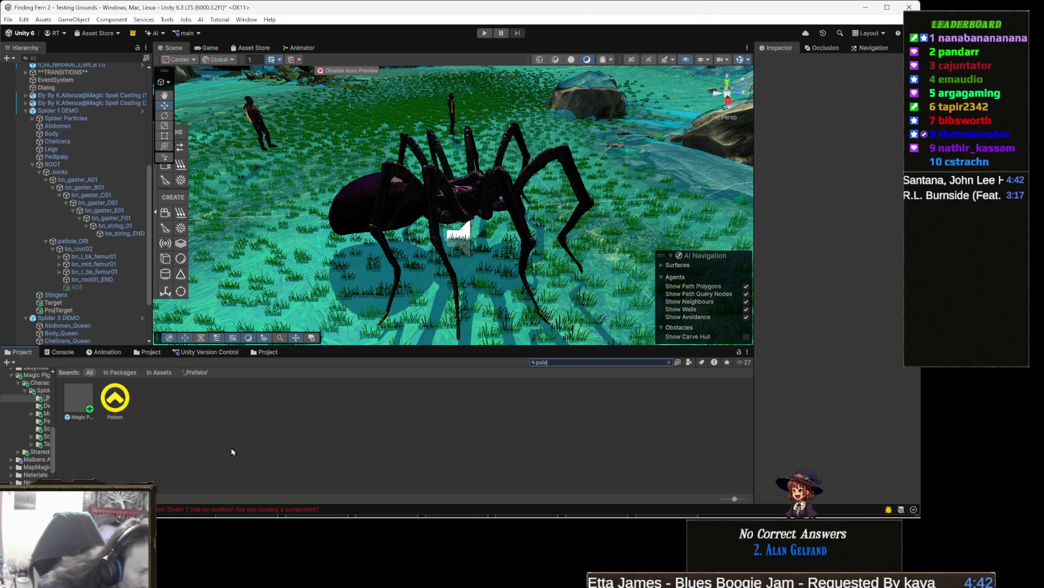
{"action": "left_click", "coordinate": [80, 404]}
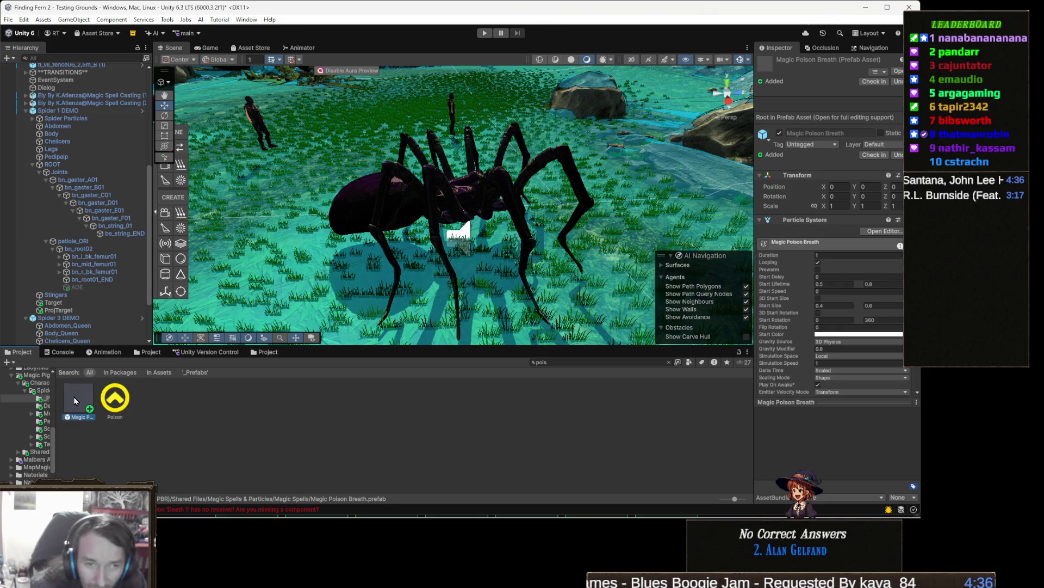
{"action": "double_click", "coordinate": [76, 401]}
{"action": "left_click_drag", "start_coordinate": [475, 239], "coordinate": [375, 256]}
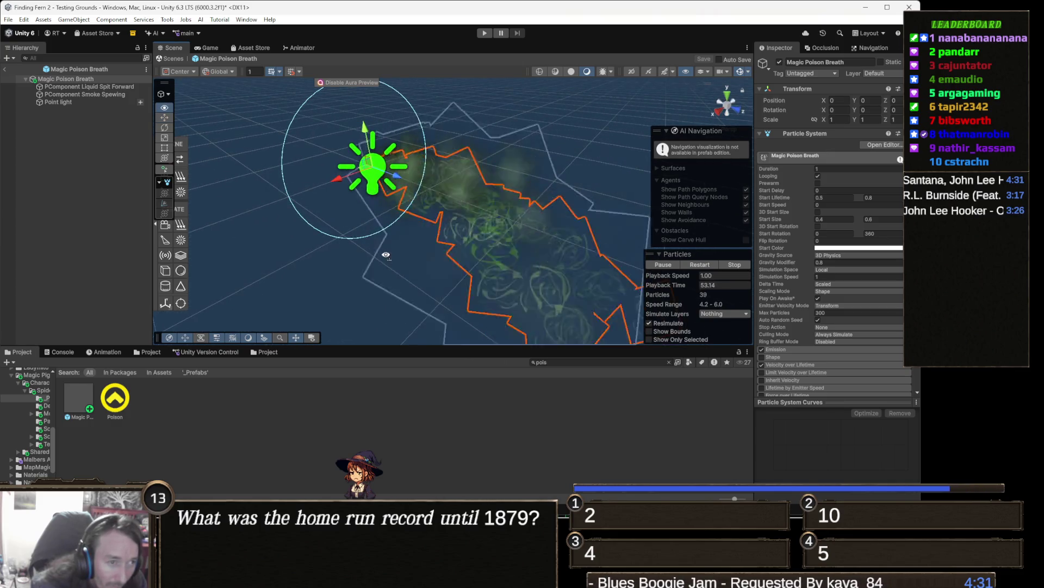
Inspect the Magic Poison Breath and Poison assets, then return to the spider scene.
{"action": "left_click", "coordinate": [80, 407]}
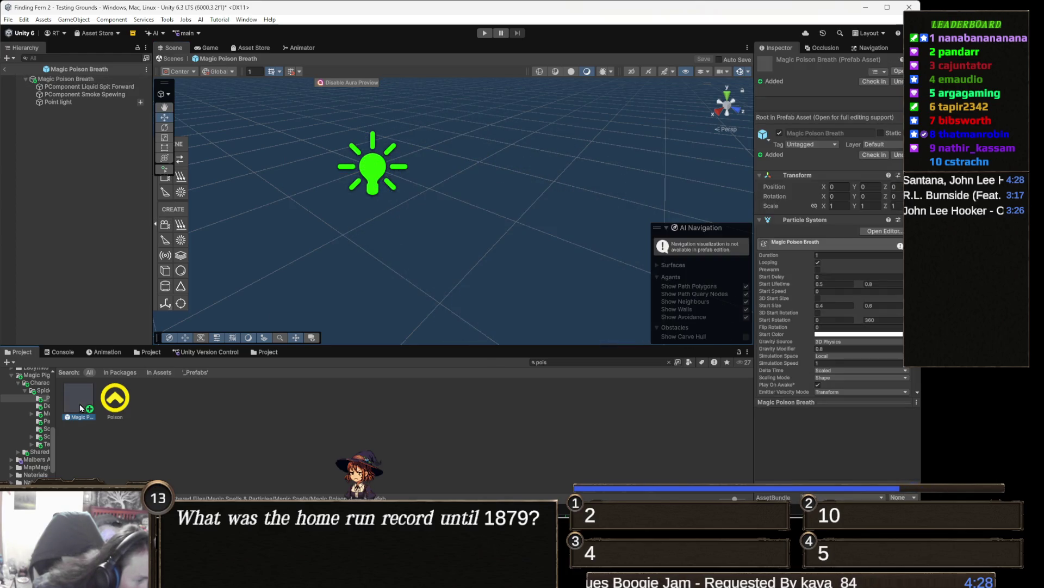
{"action": "mouse_move", "coordinate": [391, 326]}
{"action": "left_mouse_down"}
{"action": "mouse_move", "coordinate": [531, 210]}
{"action": "mouse_move", "coordinate": [84, 402]}
{"action": "left_mouse_up"}
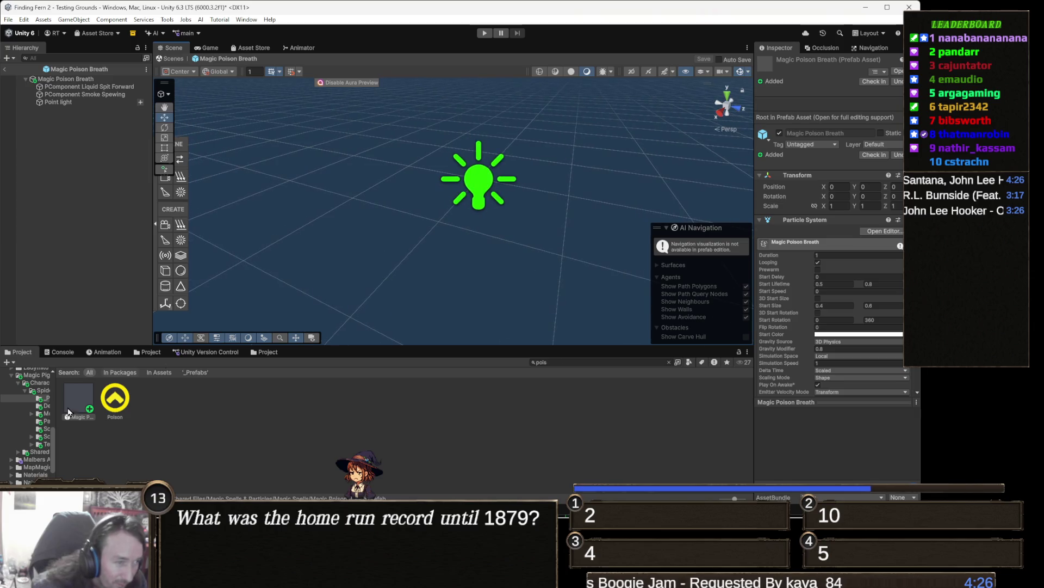
{"action": "left_click", "coordinate": [108, 396]}
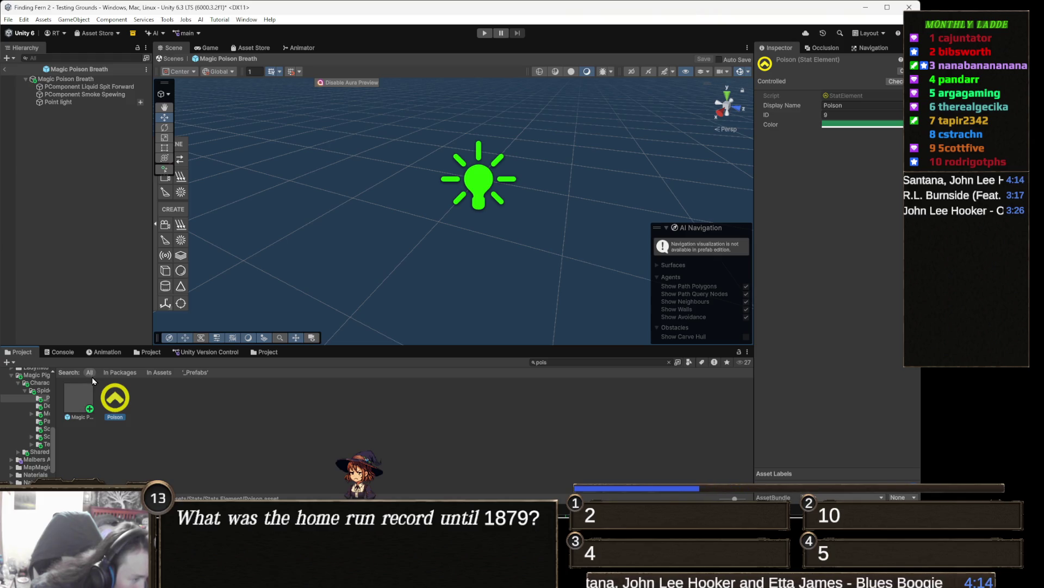
{"action": "left_click", "coordinate": [75, 399]}
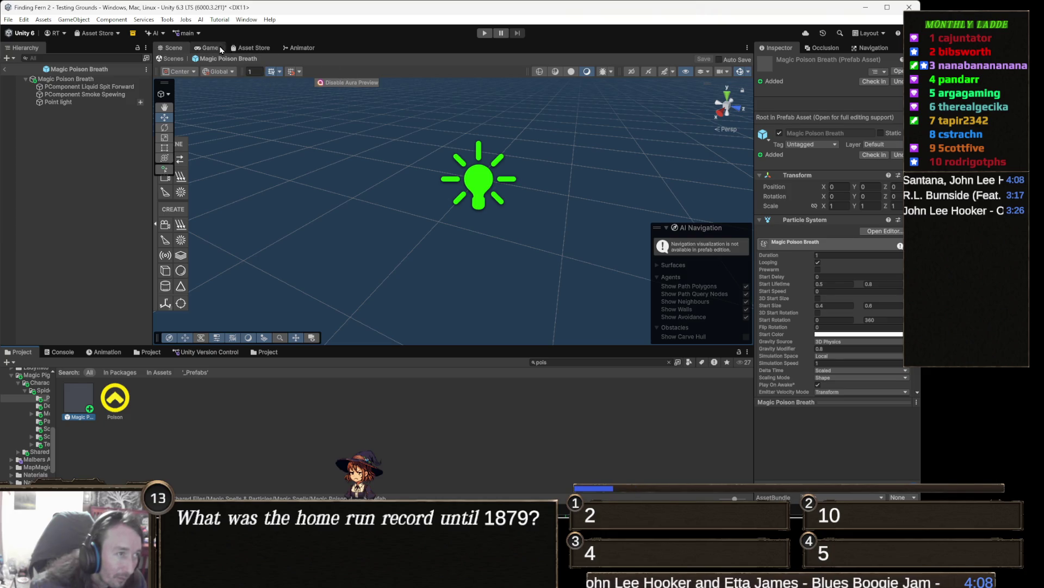
{"action": "left_click", "coordinate": [176, 60]}
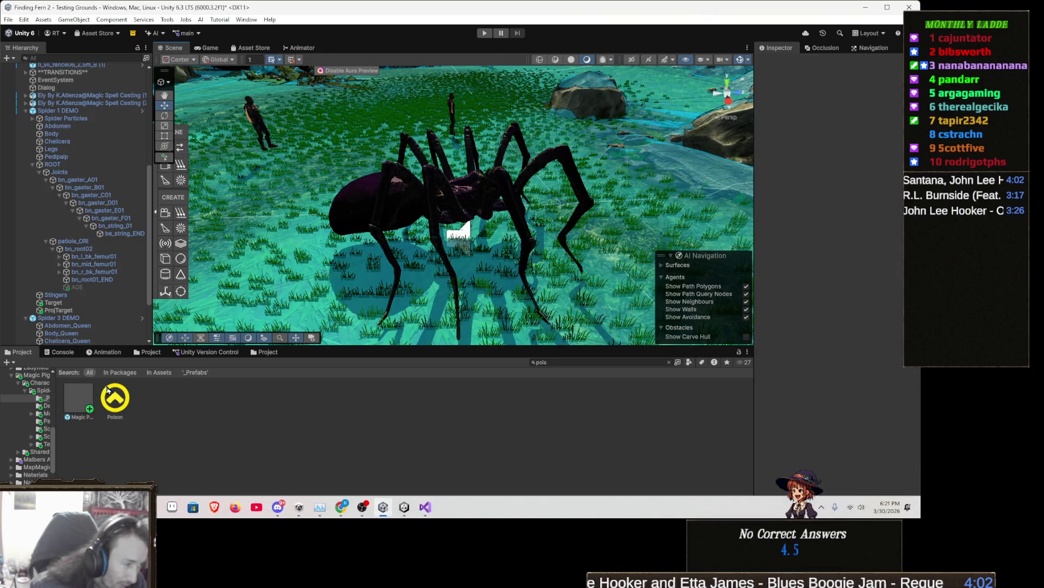
Place a Magic Poison Breath instance as a child of Spider 1 DEMO.
{"action": "left_click", "coordinate": [79, 399]}
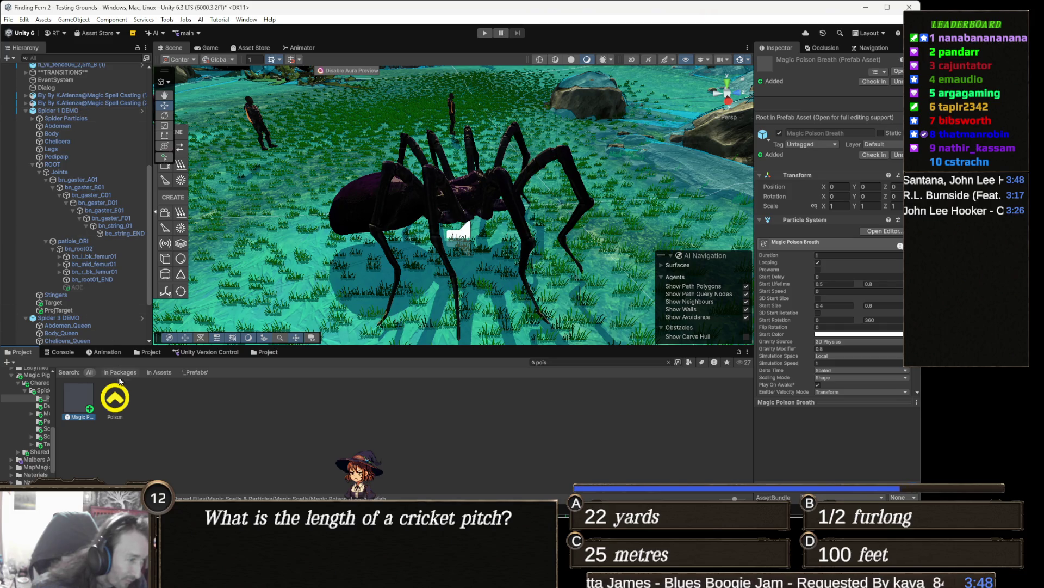
{"action": "left_click_drag", "start_coordinate": [114, 143], "coordinate": [76, 113]}
{"action": "left_click", "coordinate": [76, 111]}
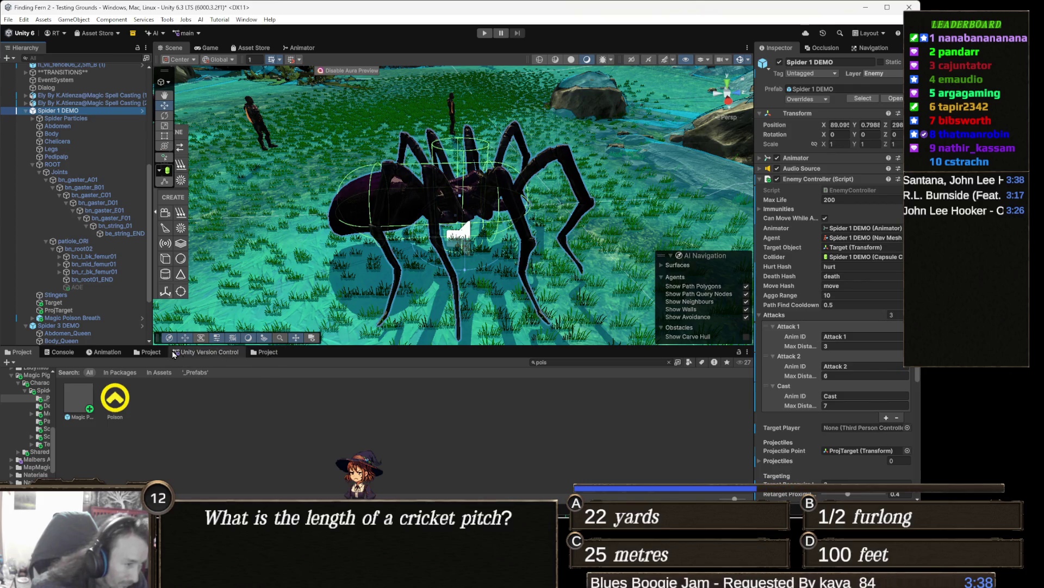
{"action": "left_click", "coordinate": [106, 352]}
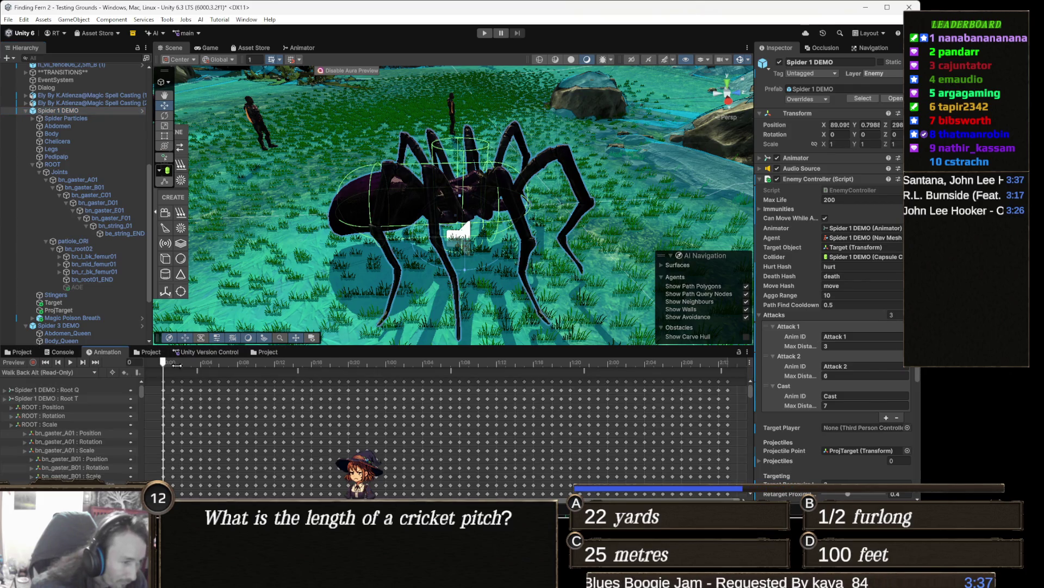
Switch Spider 1 DEMO's Animation window to the Cast clip and preview it at frame 20.
{"action": "left_click", "coordinate": [48, 373]}
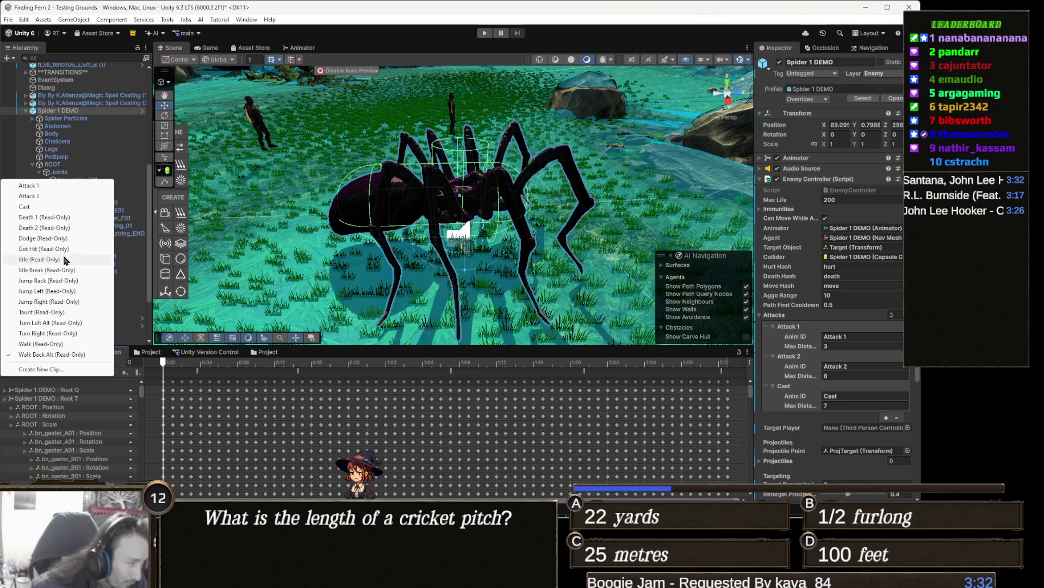
{"action": "left_click", "coordinate": [41, 207]}
{"action": "left_click_drag", "start_coordinate": [206, 369], "coordinate": [289, 362]}
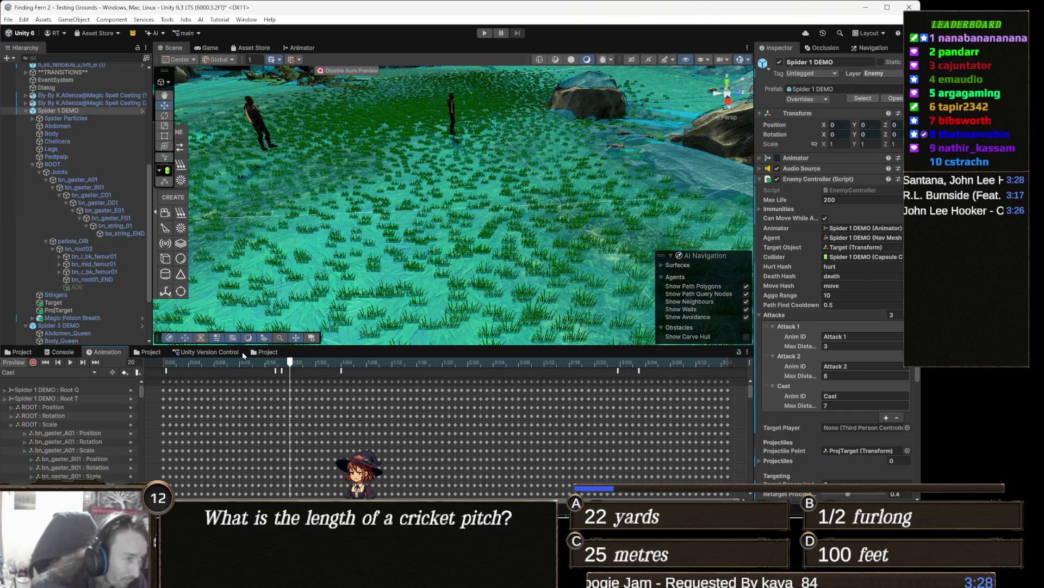
{"action": "scroll", "coordinate": [93, 267], "scroll_direction": "down", "scroll_amount": 2}
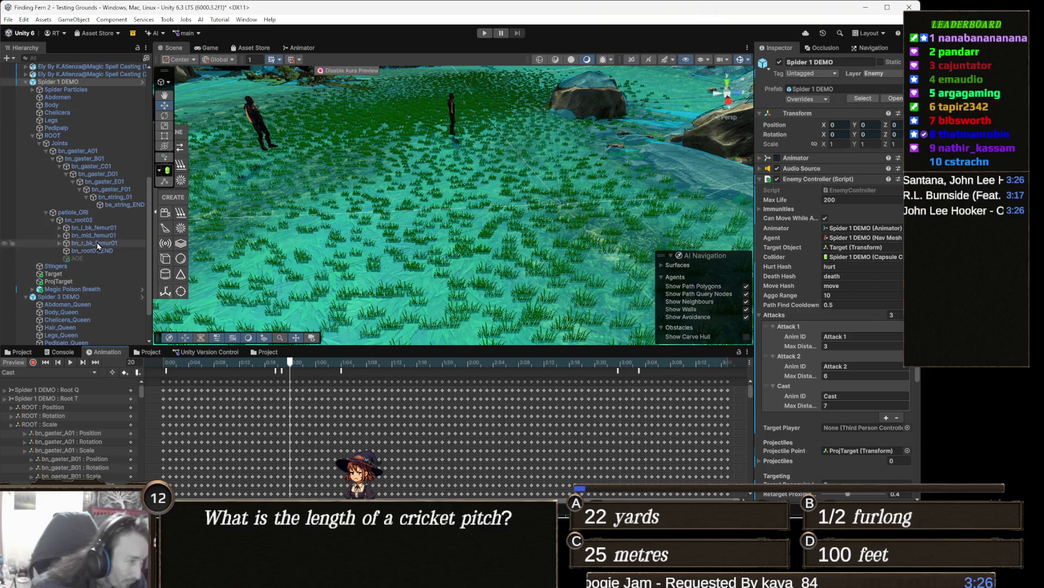
{"action": "scroll", "coordinate": [93, 265], "scroll_direction": "up", "scroll_amount": 3}
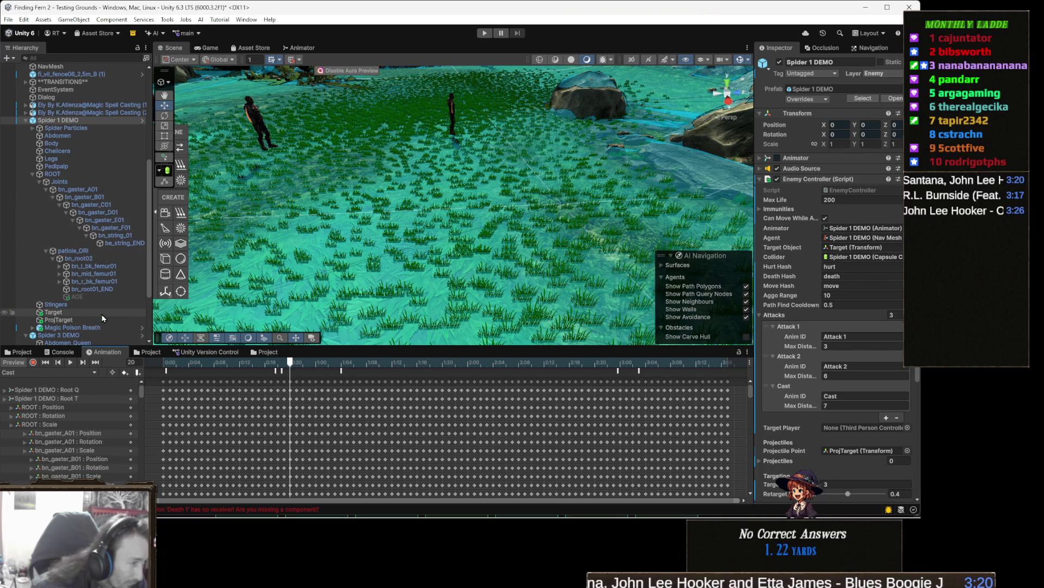
Select Magic Poison Breath, scrub the Cast preview to frame 29, and zero its position.
{"action": "double_click", "coordinate": [94, 328]}
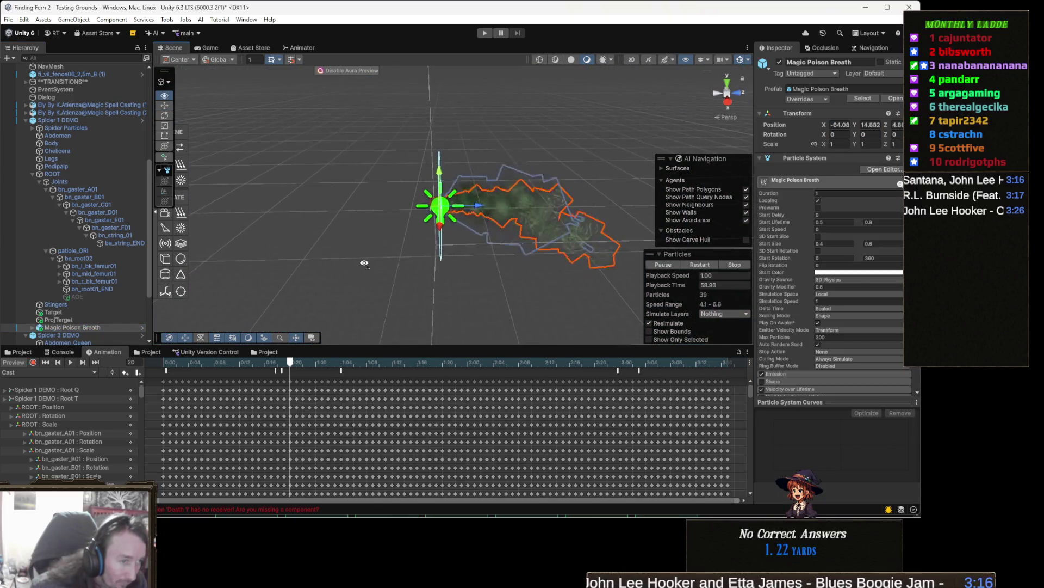
{"action": "scroll", "coordinate": [369, 258], "scroll_direction": "up", "scroll_amount": 3}
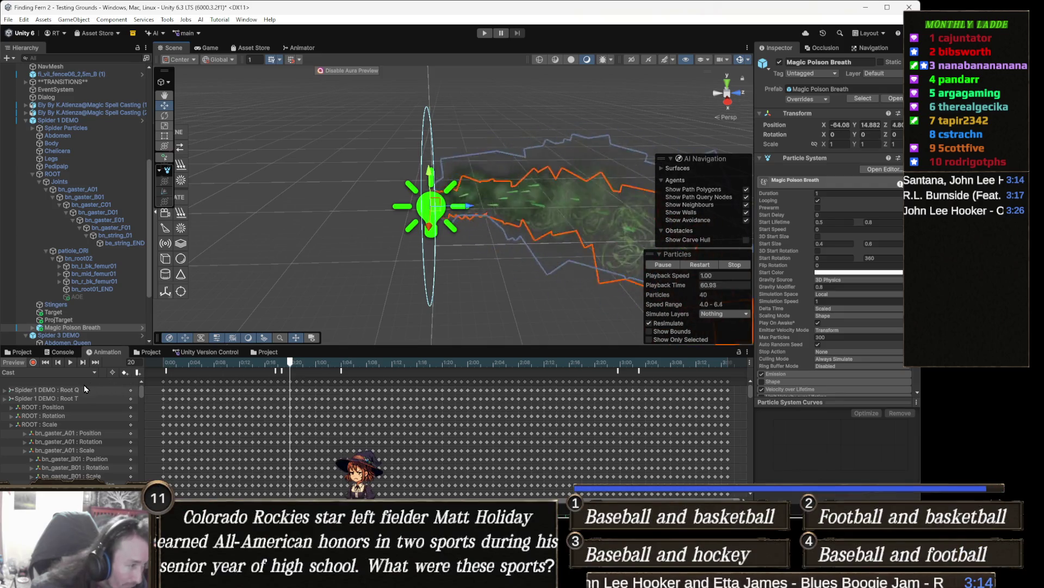
{"action": "left_click", "coordinate": [328, 362]}
{"action": "mouse_move", "coordinate": [328, 363]}
{"action": "left_mouse_down"}
{"action": "mouse_move", "coordinate": [348, 363]}
{"action": "mouse_move", "coordinate": [220, 364]}
{"action": "mouse_move", "coordinate": [347, 367]}
{"action": "left_mouse_up"}
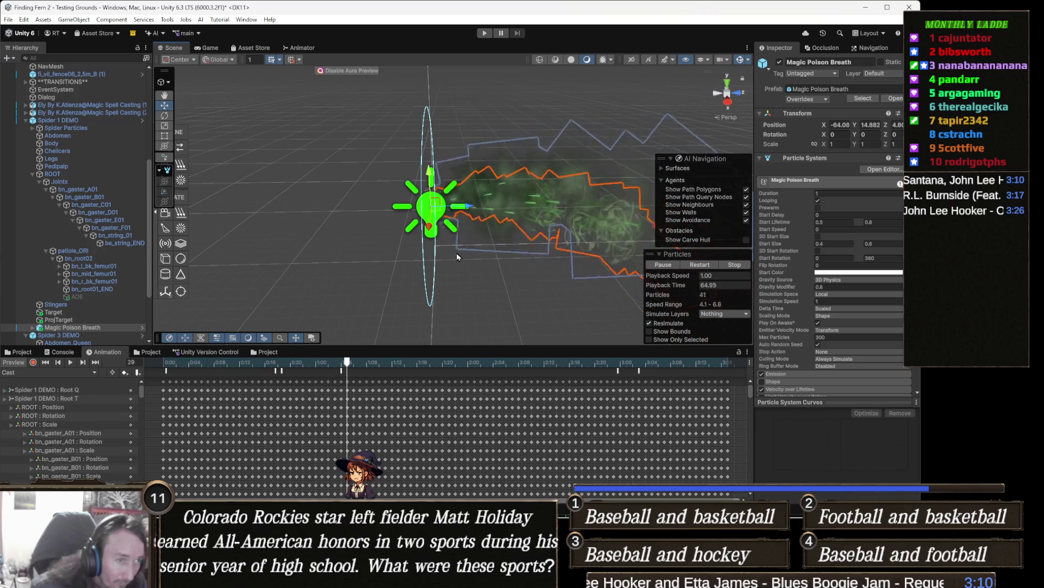
{"action": "scroll", "coordinate": [544, 229], "scroll_direction": "down", "scroll_amount": 3}
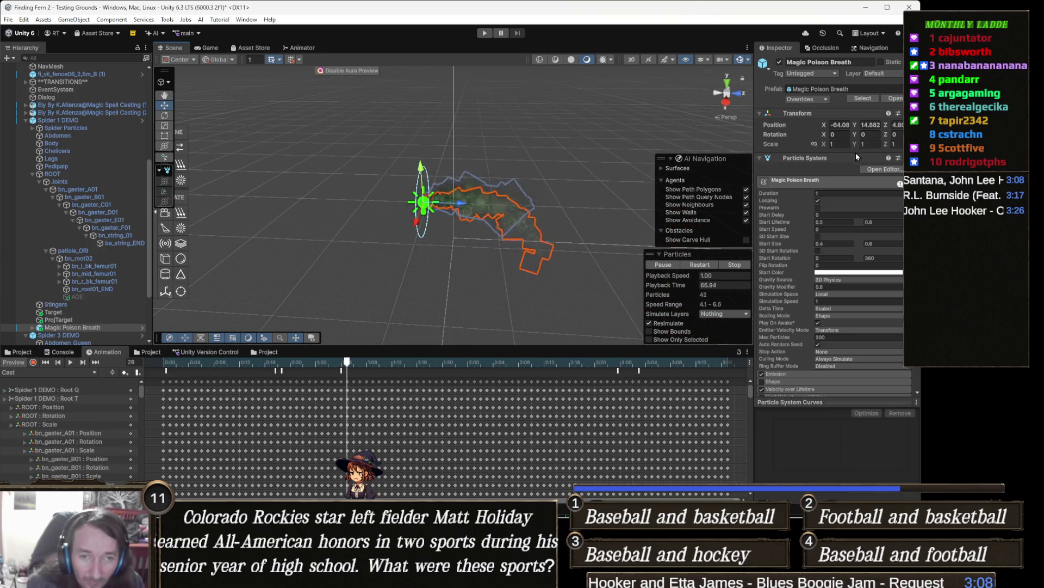
{"action": "left_click", "coordinate": [841, 125]}
{"action": "key", "text": "BackSpace"}
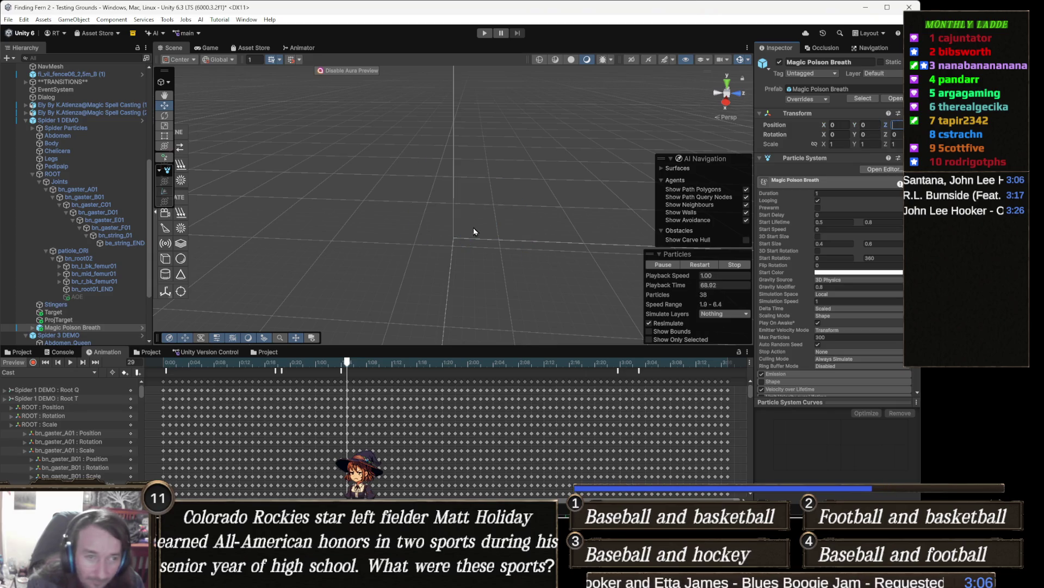
Reframe Magic Poison Breath and start rotating it around its Y axis.
{"action": "double_click", "coordinate": [93, 328]}
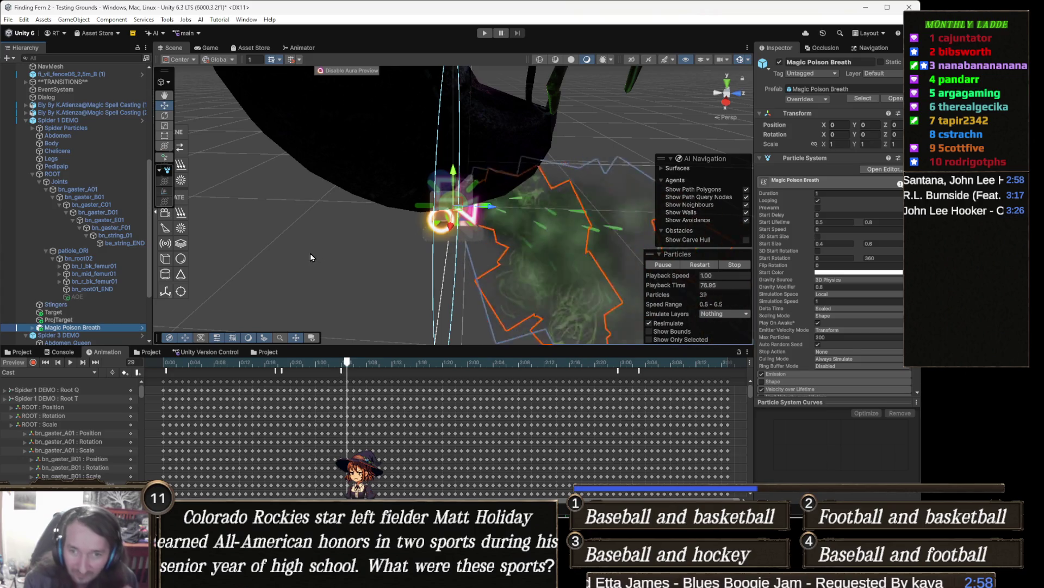
{"action": "mouse_move", "coordinate": [474, 188]}
{"action": "left_mouse_down"}
{"action": "mouse_move", "coordinate": [486, 184]}
{"action": "mouse_move", "coordinate": [443, 236]}
{"action": "left_mouse_up"}
{"action": "scroll", "coordinate": [486, 184], "scroll_direction": "down", "scroll_amount": 10}
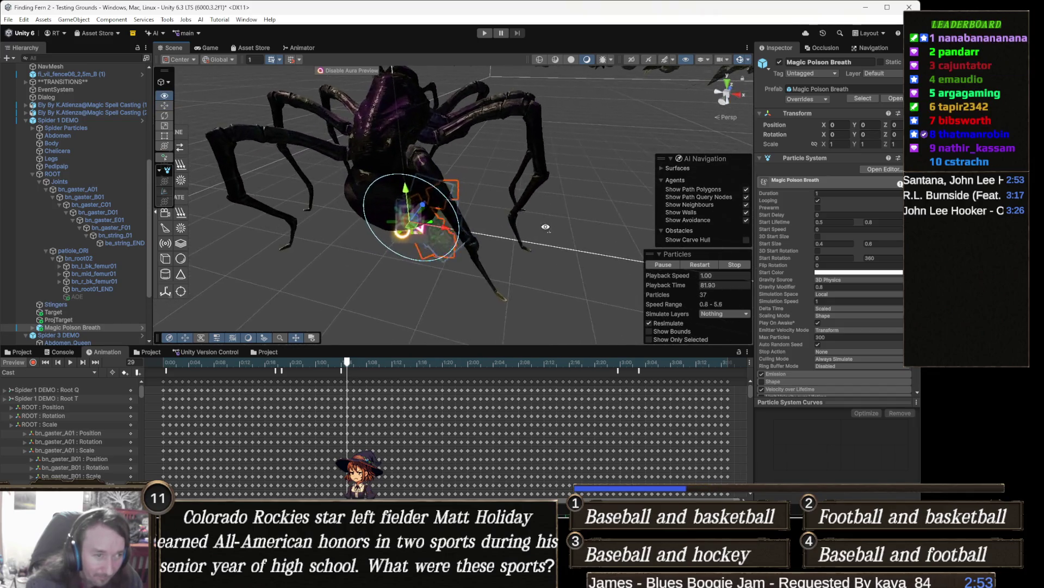
{"action": "scroll", "coordinate": [441, 239], "scroll_direction": "up", "scroll_amount": 5}
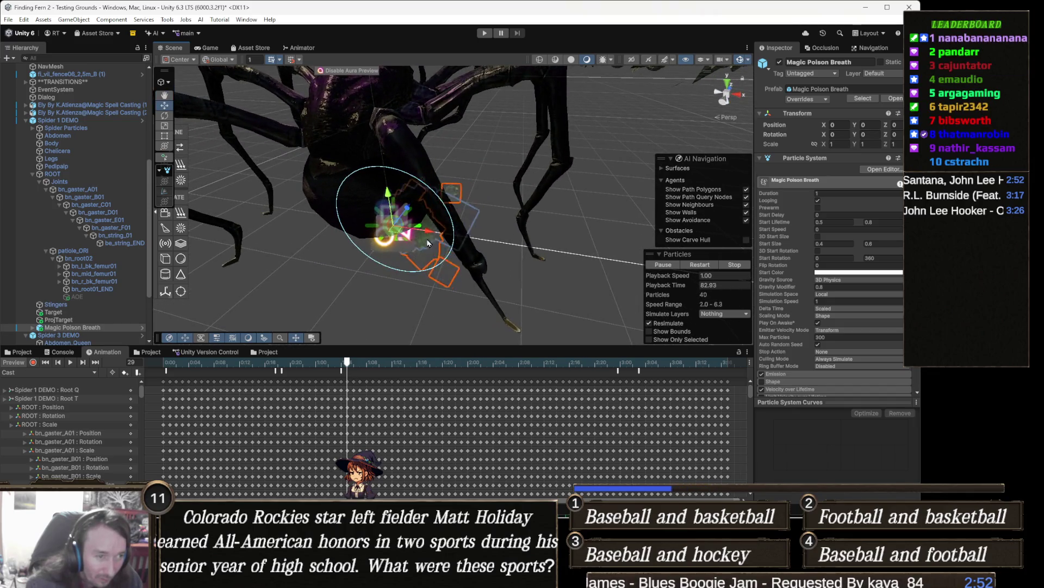
{"action": "key", "text": "e"}
{"action": "left_click_drag", "start_coordinate": [384, 251], "coordinate": [376, 255]}
Try a 90° Y rotation on the breath effect, then undo it.
{"action": "key", "text": "ctrl+z"}
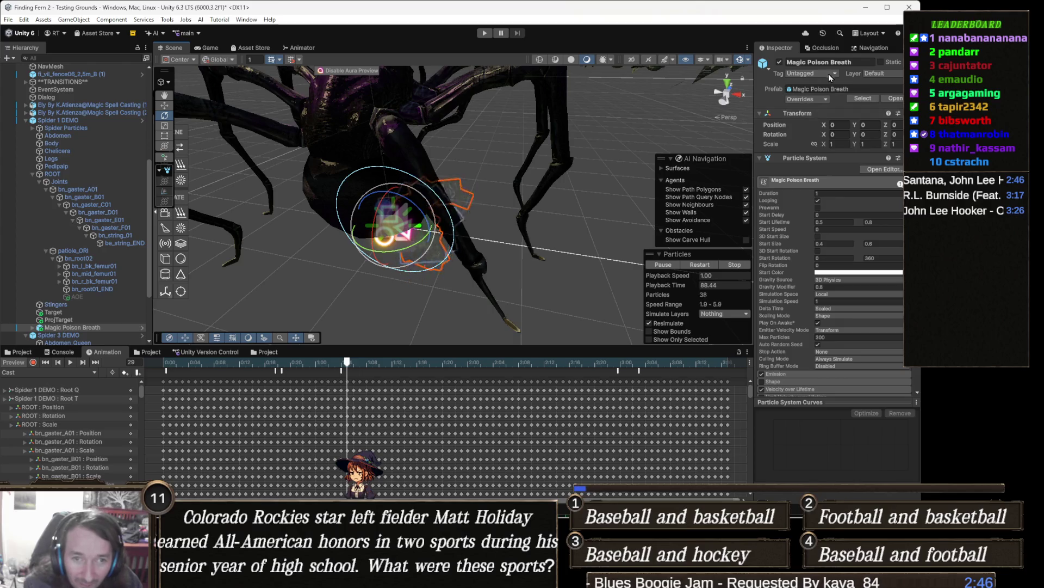
{"action": "left_click", "coordinate": [869, 134]}
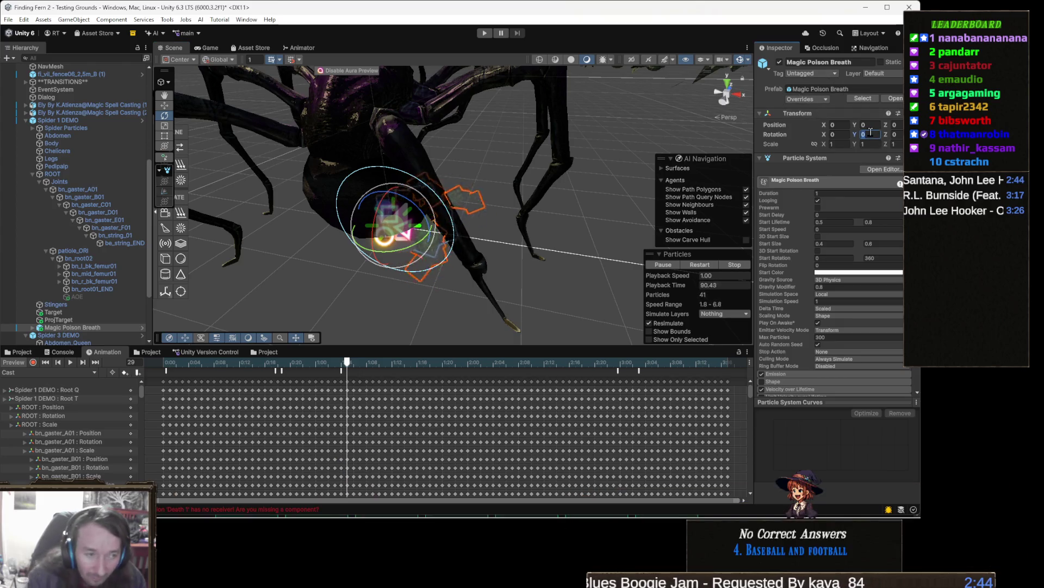
{"action": "type", "text": "90"}
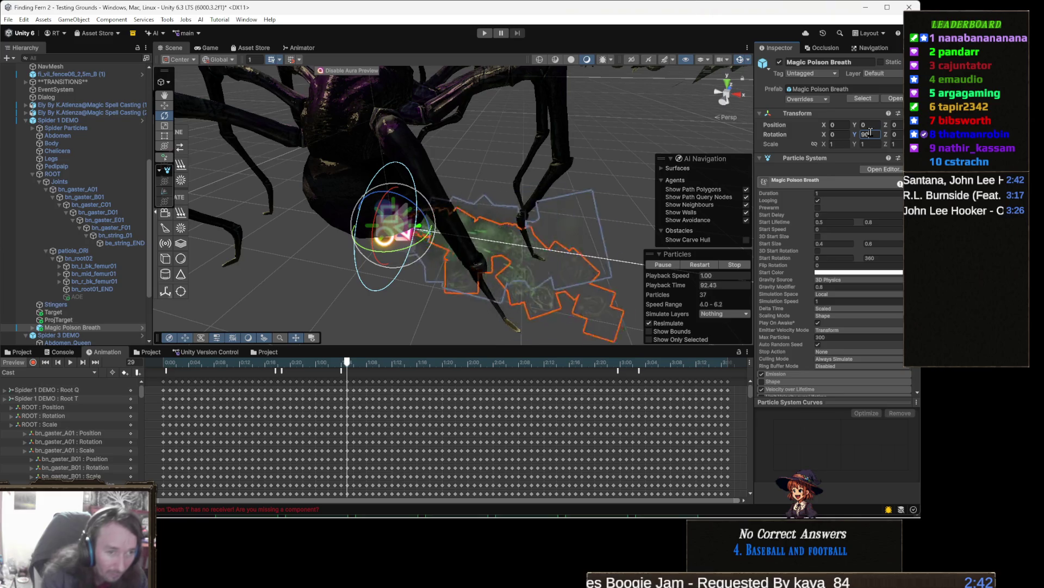
{"action": "mouse_move", "coordinate": [478, 228]}
{"action": "left_mouse_down"}
{"action": "mouse_move", "coordinate": [509, 227]}
{"action": "mouse_move", "coordinate": [458, 247]}
{"action": "mouse_move", "coordinate": [506, 207]}
{"action": "mouse_move", "coordinate": [529, 273]}
{"action": "mouse_move", "coordinate": [512, 311]}
{"action": "mouse_move", "coordinate": [349, 270]}
{"action": "left_mouse_up"}
{"action": "key", "text": "ctrl+z"}
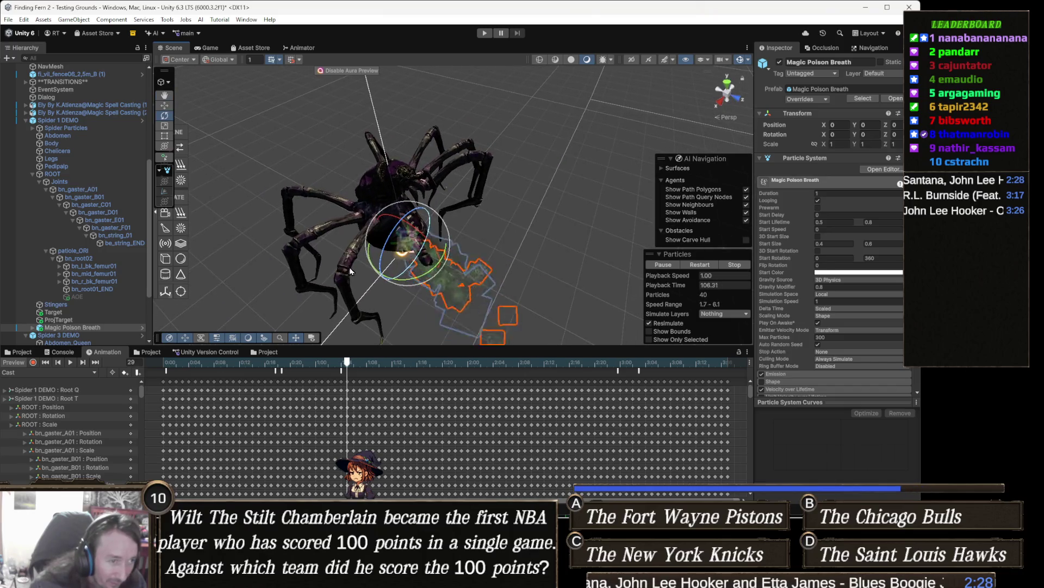
Raise the breath effect with the move gizmo toward the spider's head.
{"action": "key", "text": "w"}
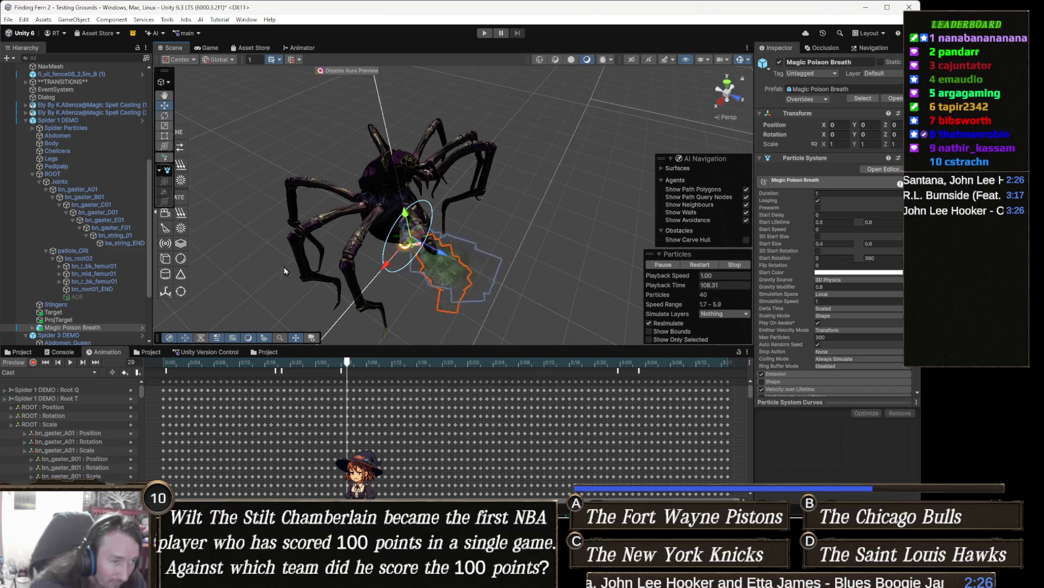
{"action": "mouse_move", "coordinate": [405, 216]}
{"action": "left_mouse_down"}
{"action": "mouse_move", "coordinate": [409, 172]}
{"action": "mouse_move", "coordinate": [404, 187]}
{"action": "mouse_move", "coordinate": [422, 187]}
{"action": "left_mouse_up"}
{"action": "scroll", "coordinate": [405, 177], "scroll_direction": "up", "scroll_amount": 5}
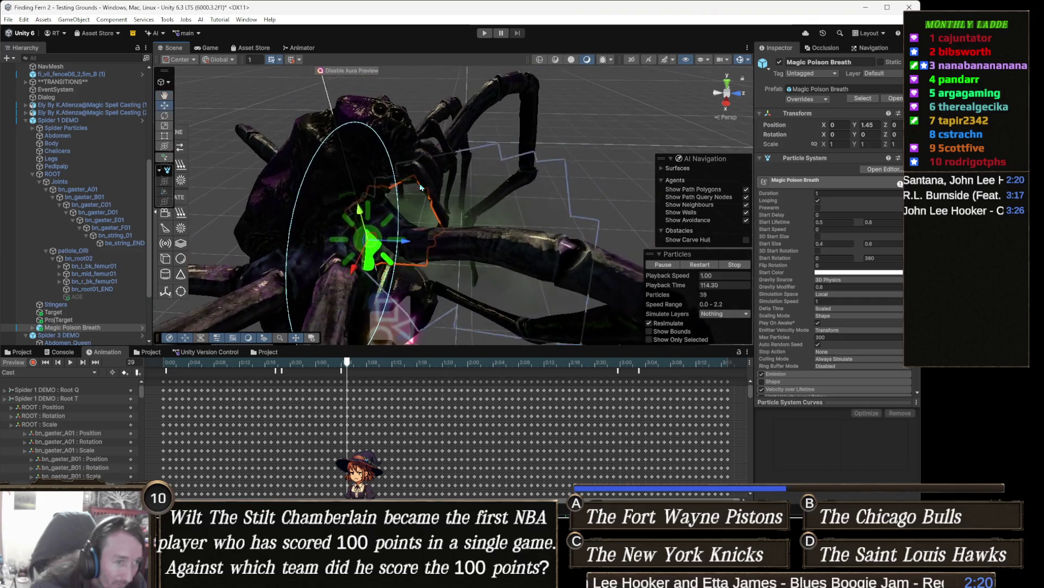
{"action": "scroll", "coordinate": [422, 187], "scroll_direction": "down", "scroll_amount": 5}
{"action": "left_click_drag", "start_coordinate": [363, 364], "coordinate": [297, 363]}
{"action": "scroll", "coordinate": [477, 154], "scroll_direction": "up", "scroll_amount": 5}
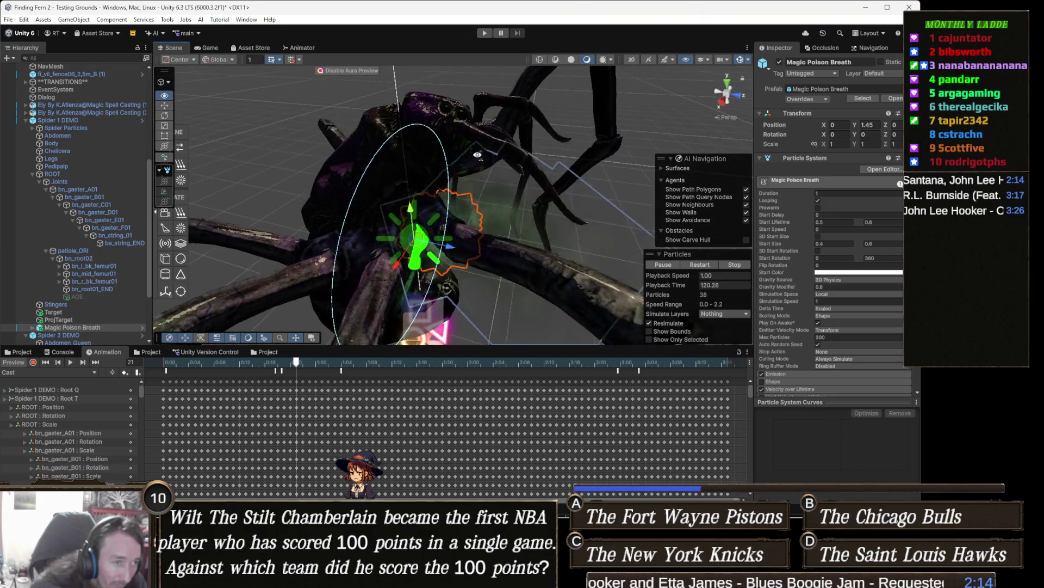
{"action": "left_click_drag", "start_coordinate": [477, 154], "coordinate": [432, 135]}
{"action": "mouse_move", "coordinate": [451, 219]}
{"action": "left_mouse_down"}
{"action": "mouse_move", "coordinate": [459, 205]}
{"action": "mouse_move", "coordinate": [441, 159]}
{"action": "mouse_move", "coordinate": [528, 205]}
{"action": "mouse_move", "coordinate": [443, 200]}
{"action": "left_mouse_up"}
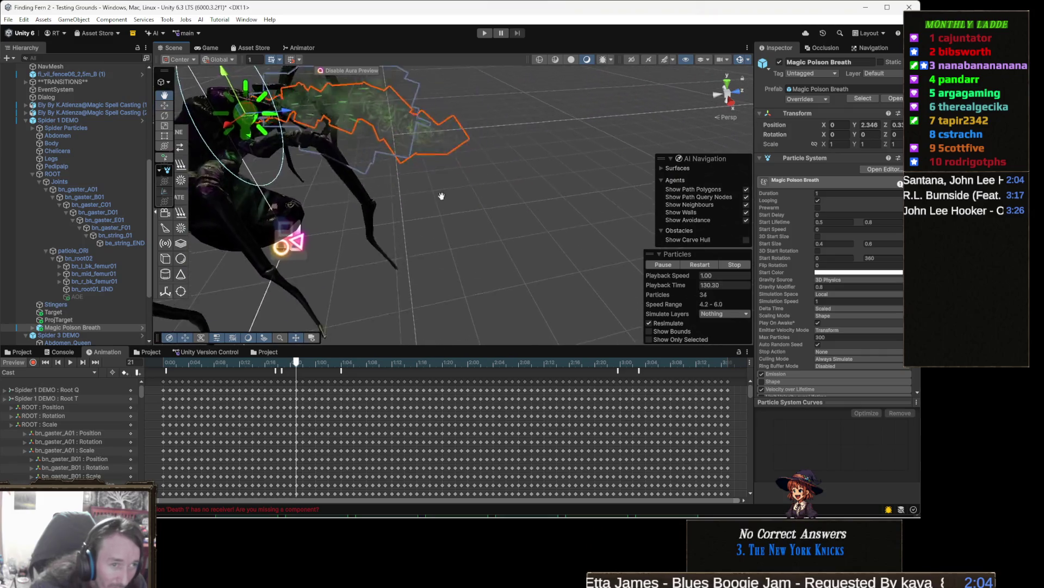
{"action": "key", "text": "f"}
Tilt the breath effect outward to about 20° X rotation, undoing a trial turn.
{"action": "key", "text": "e"}
{"action": "left_click_drag", "start_coordinate": [393, 159], "coordinate": [436, 189]}
{"action": "key", "text": "ctrl+z"}
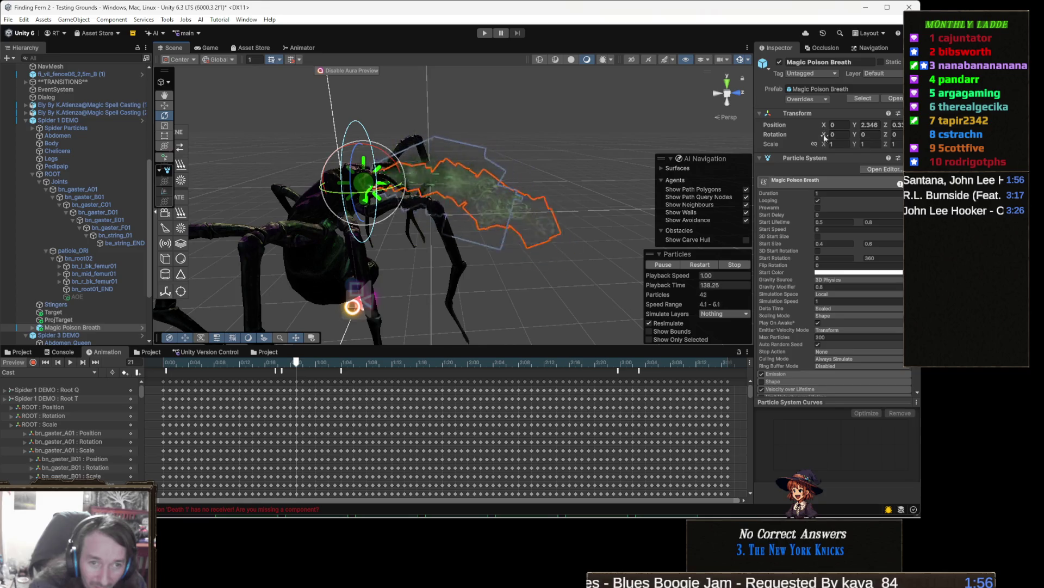
{"action": "left_click_drag", "start_coordinate": [379, 156], "coordinate": [452, 169]}
{"action": "mouse_move", "coordinate": [592, 204]}
{"action": "left_mouse_down", "text": "alt"}
{"action": "mouse_move", "coordinate": [350, 176]}
{"action": "mouse_move", "coordinate": [432, 223]}
{"action": "mouse_move", "coordinate": [419, 227]}
{"action": "left_mouse_up", "text": "alt"}
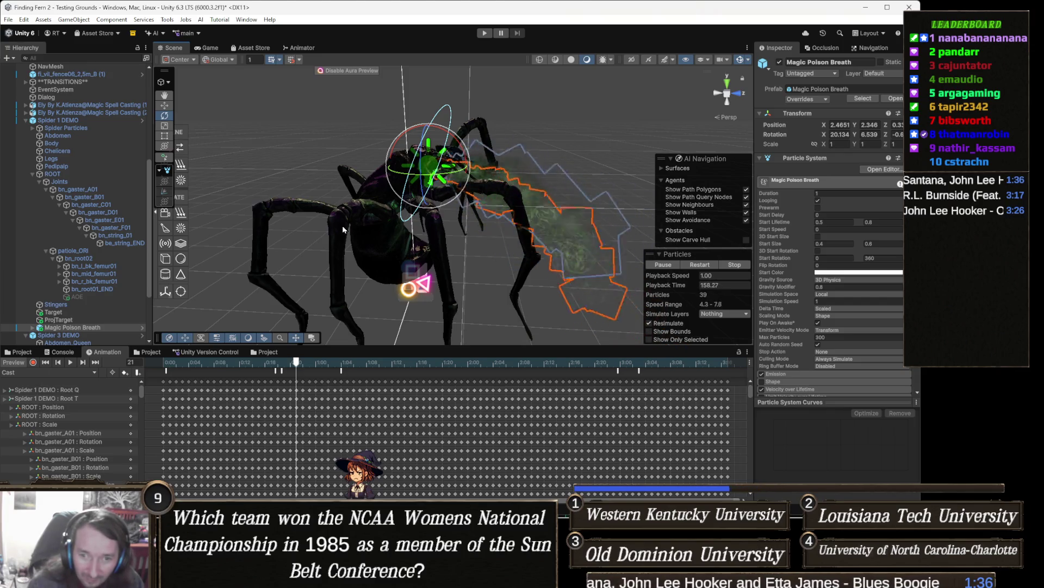
{"action": "scroll", "coordinate": [851, 260], "scroll_direction": "down", "scroll_amount": 10}
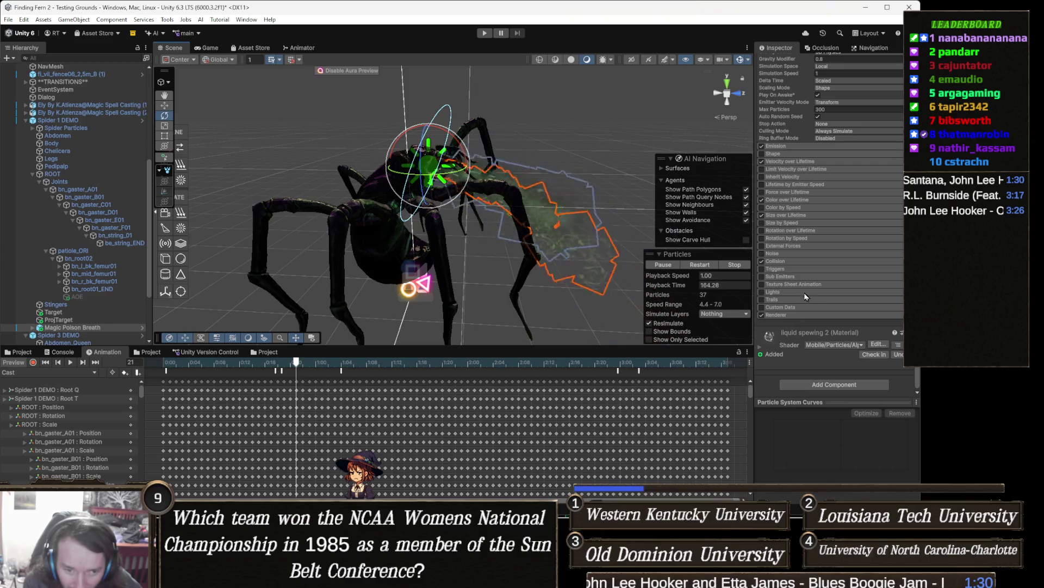
Expand the particles' Collision module (World, 3D, Everything) and enable Send Collision Messages.
{"action": "left_click", "coordinate": [796, 262]}
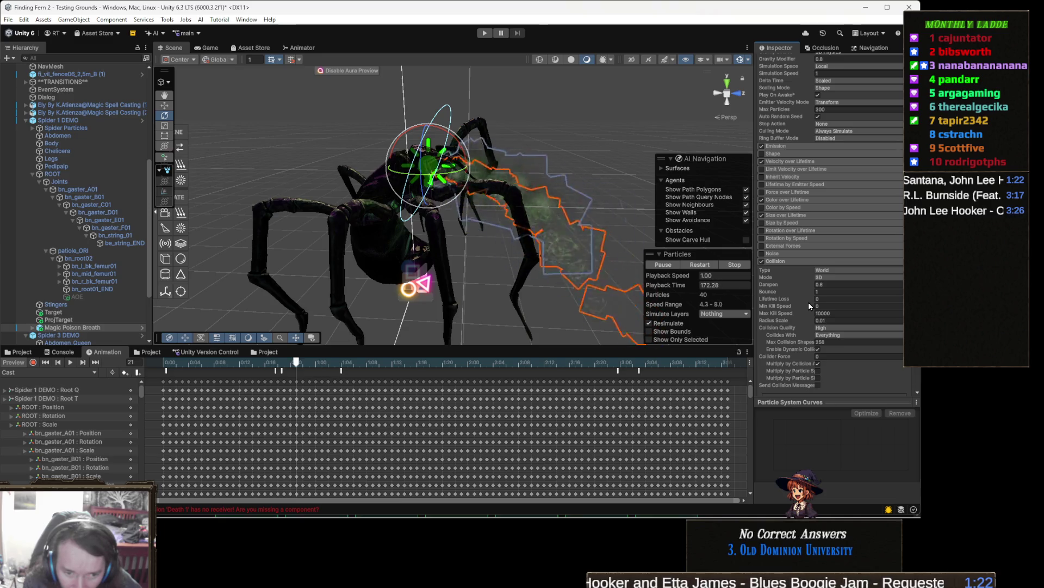
{"action": "scroll", "coordinate": [808, 302], "scroll_direction": "down", "scroll_amount": 2}
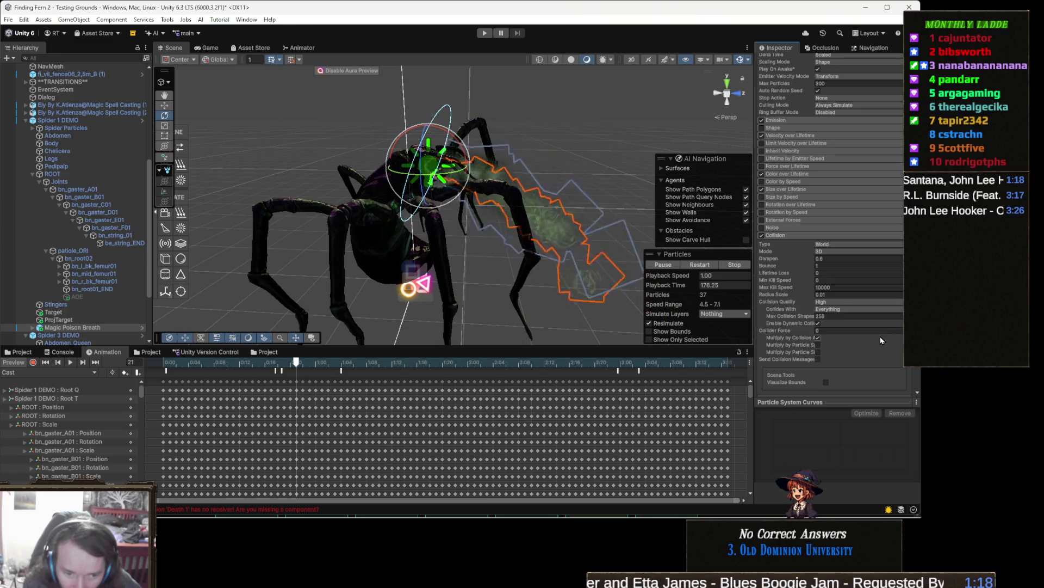
{"action": "scroll", "coordinate": [865, 341], "scroll_direction": "down", "scroll_amount": 2}
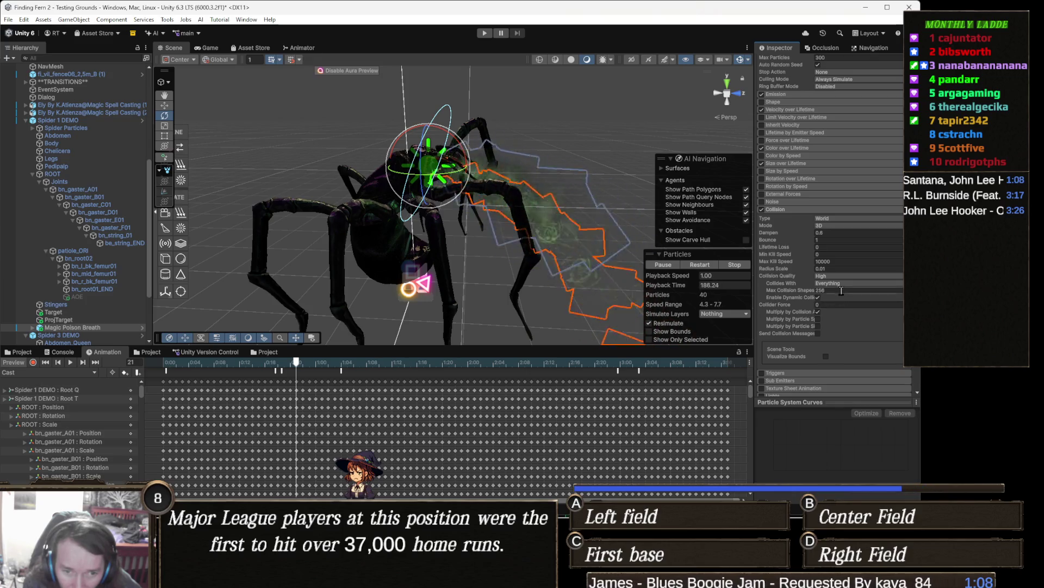
{"action": "scroll", "coordinate": [864, 298], "scroll_direction": "down", "scroll_amount": 3}
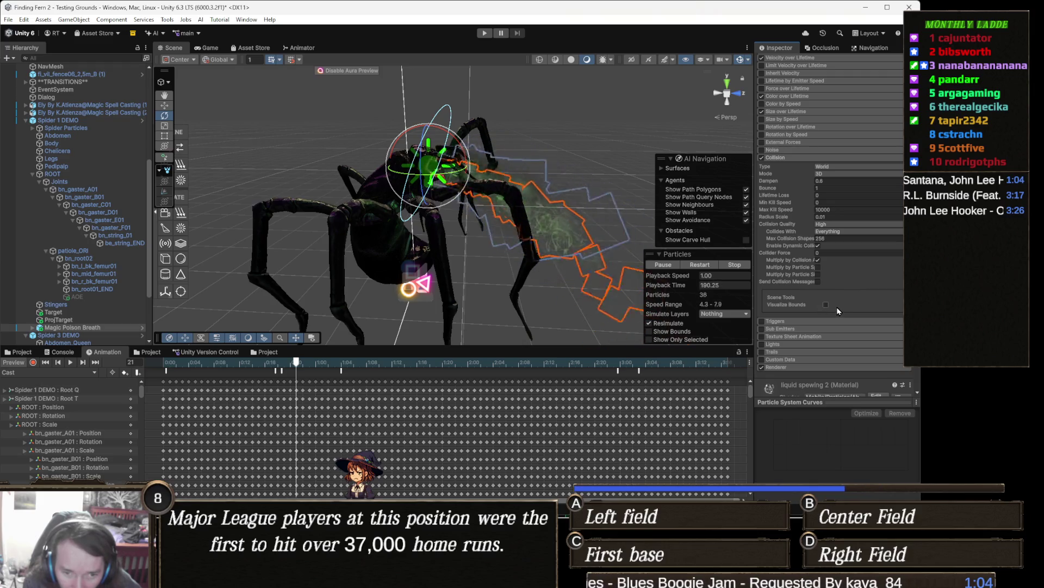
{"action": "left_click", "coordinate": [818, 282]}
{"action": "scroll", "coordinate": [817, 284], "scroll_direction": "down", "scroll_amount": 3}
Search Add Component for 'ParticleAoe' and create it as a new script.
{"action": "left_click", "coordinate": [852, 380]}
{"action": "type", "text": "rigi"}
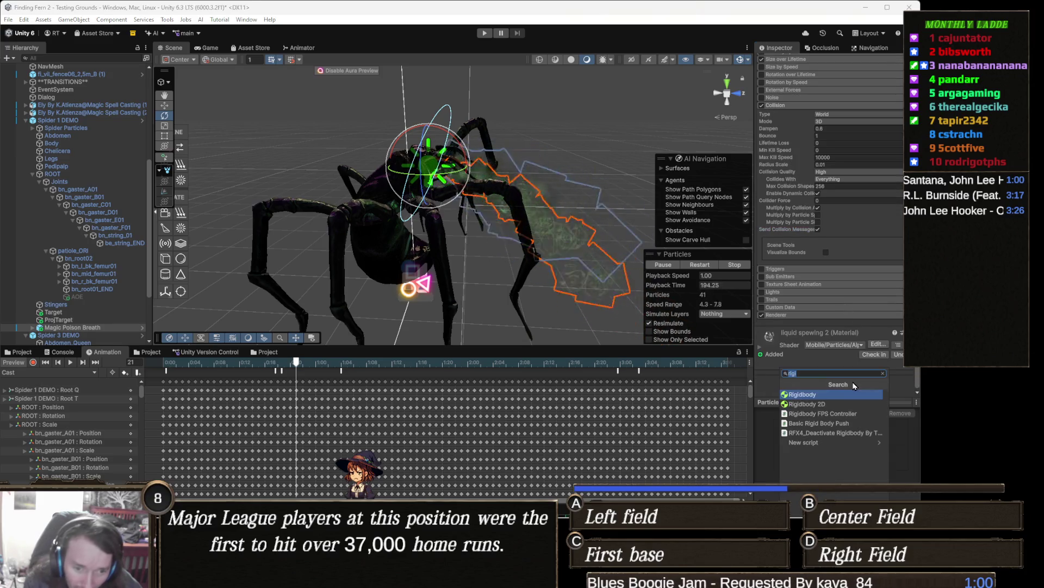
{"action": "key", "text": "BackSpace"}
{"action": "key", "text": "BackSpace"}
{"action": "key", "text": "BackSpace"}
{"action": "type", "text": "Paer"}
{"action": "key", "text": "BackSpace"}
{"action": "key", "text": "BackSpace"}
{"action": "type", "text": "rtic"}
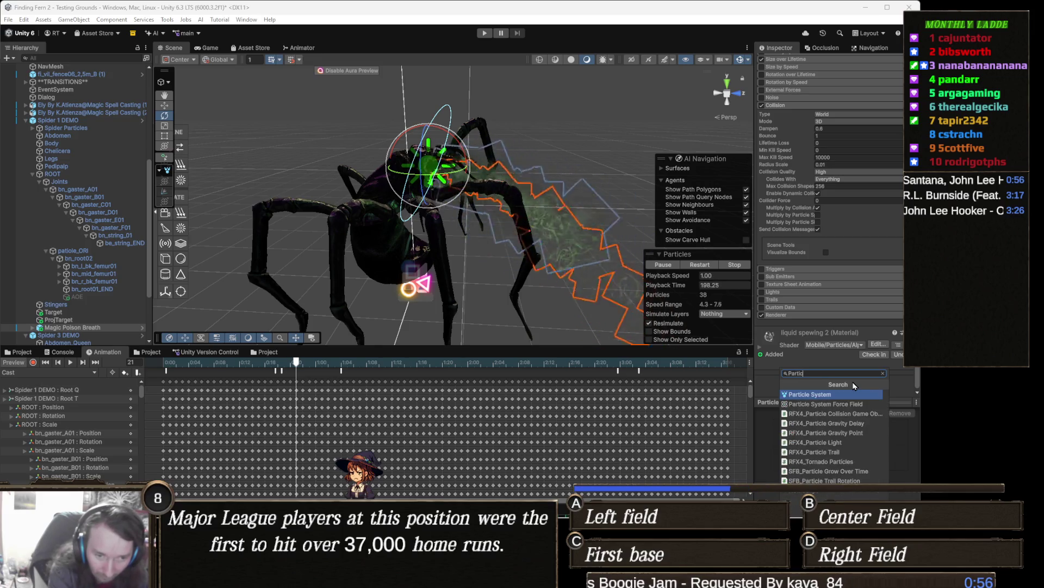
{"action": "type", "text": "leAoe"}
{"action": "key", "text": "Return"}
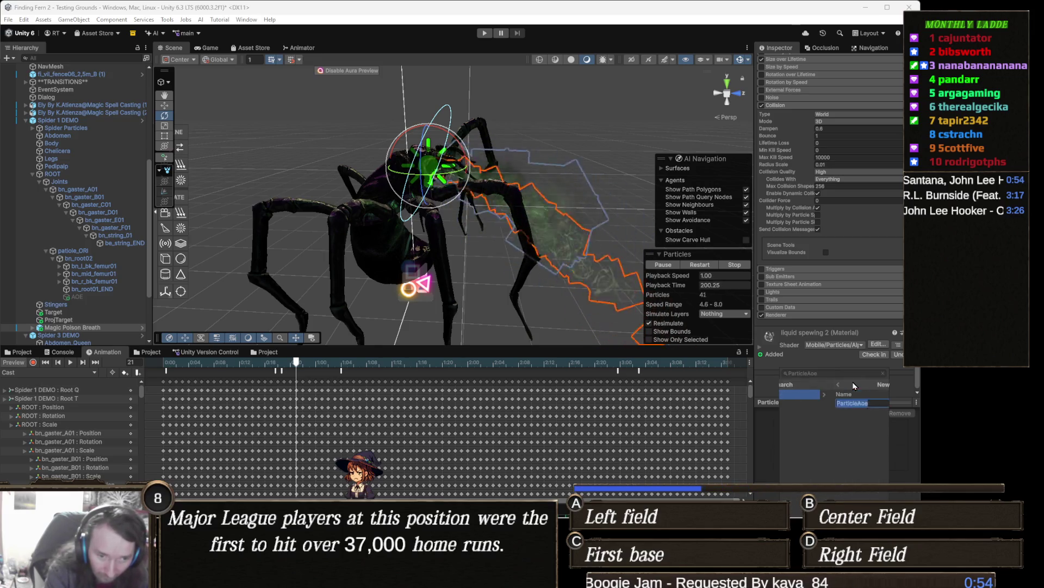
{"action": "key", "text": "Return"}
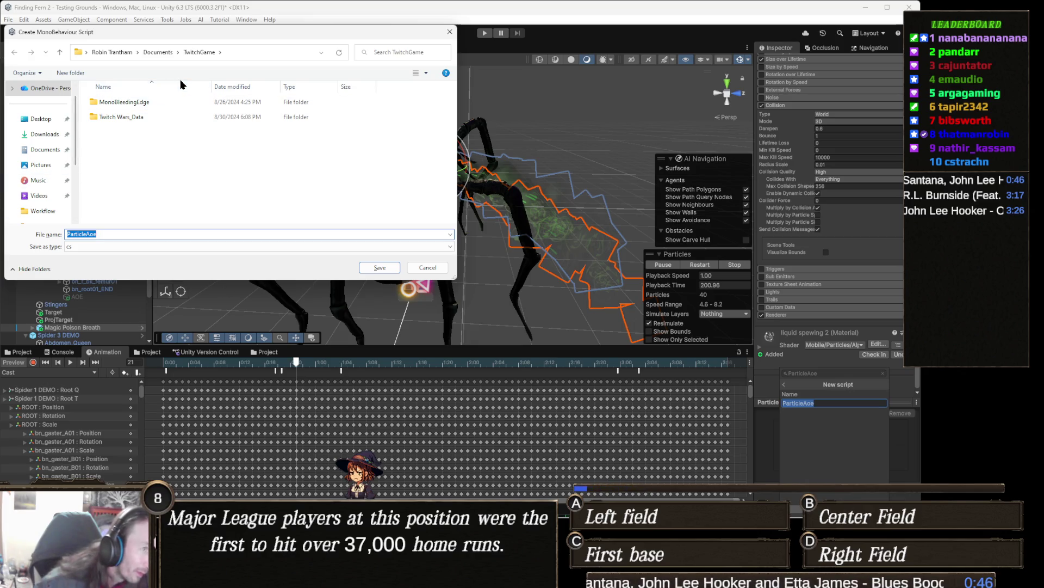
Navigate the save dialog via Documents and recent locations to the Finding Fern project folder.
{"action": "left_click", "coordinate": [157, 55]}
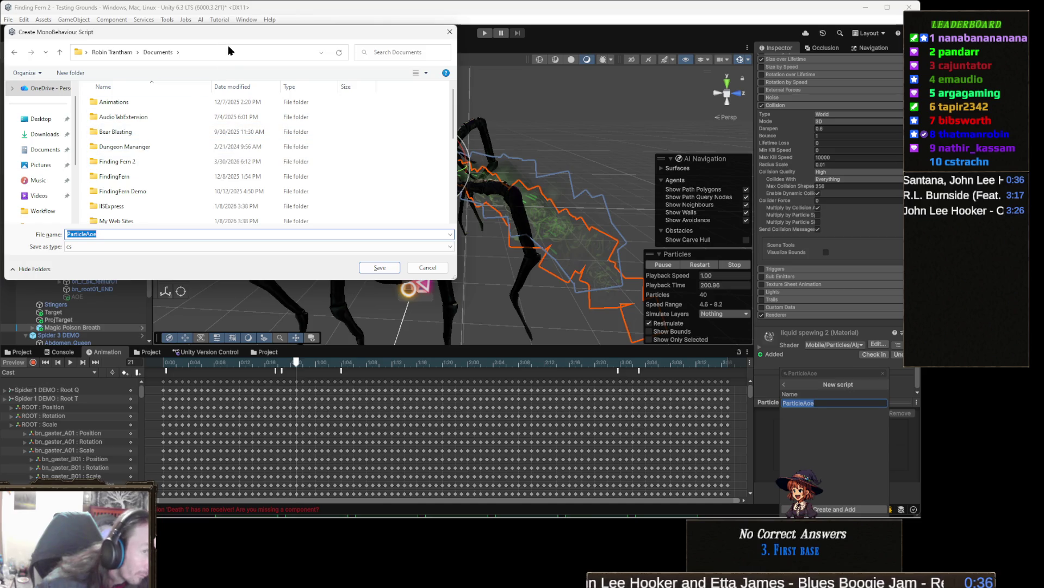
{"action": "left_click", "coordinate": [202, 51]}
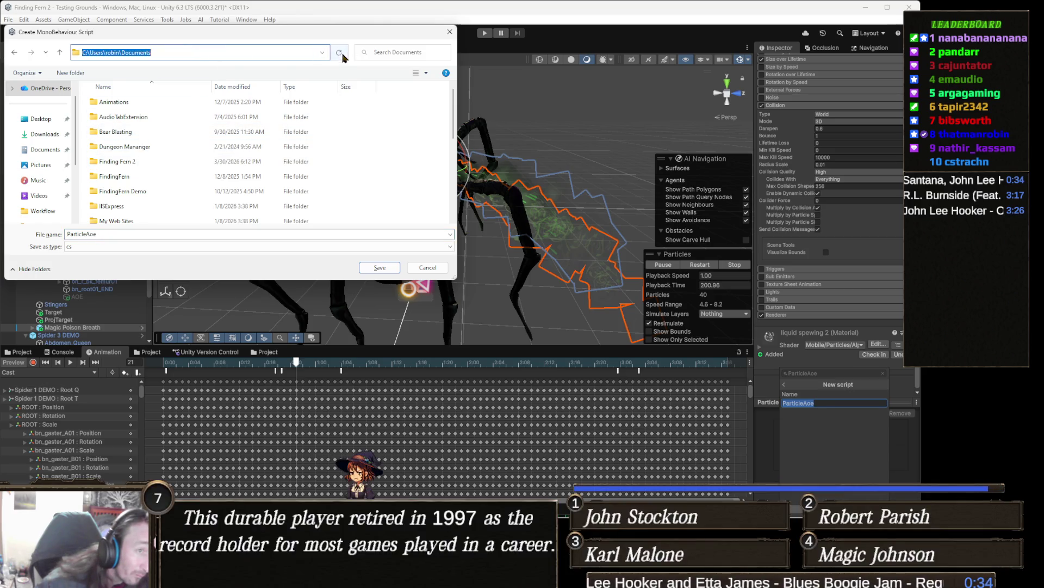
{"action": "left_click", "coordinate": [197, 54]}
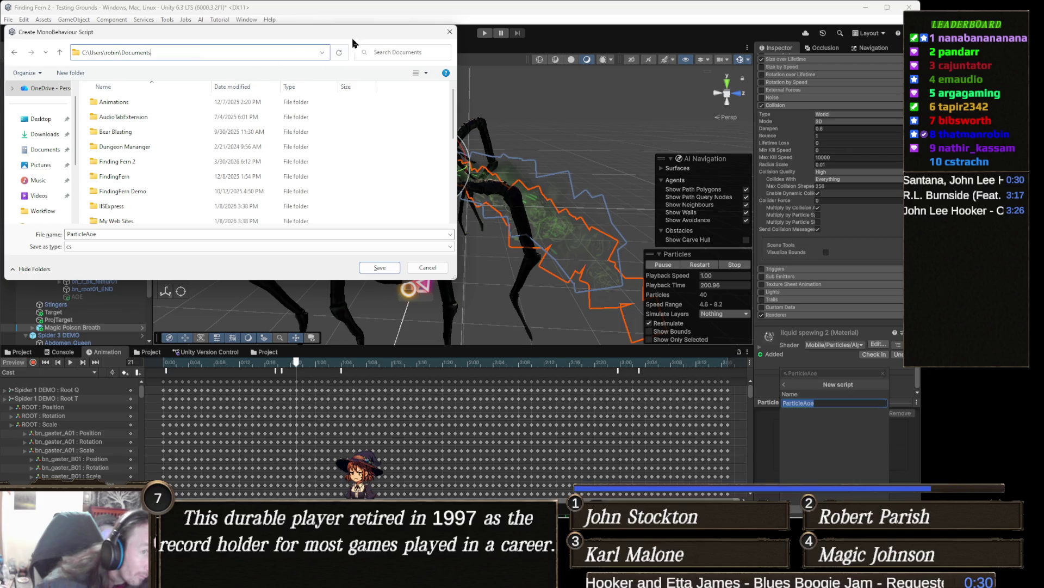
{"action": "left_click", "coordinate": [322, 55]}
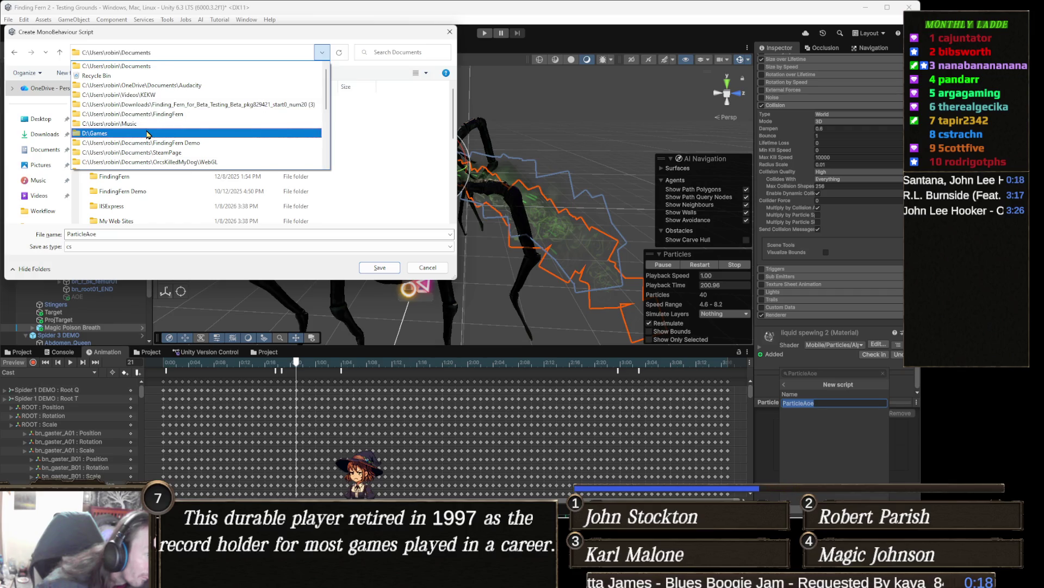
{"action": "scroll", "coordinate": [153, 128], "scroll_direction": "down", "scroll_amount": 1}
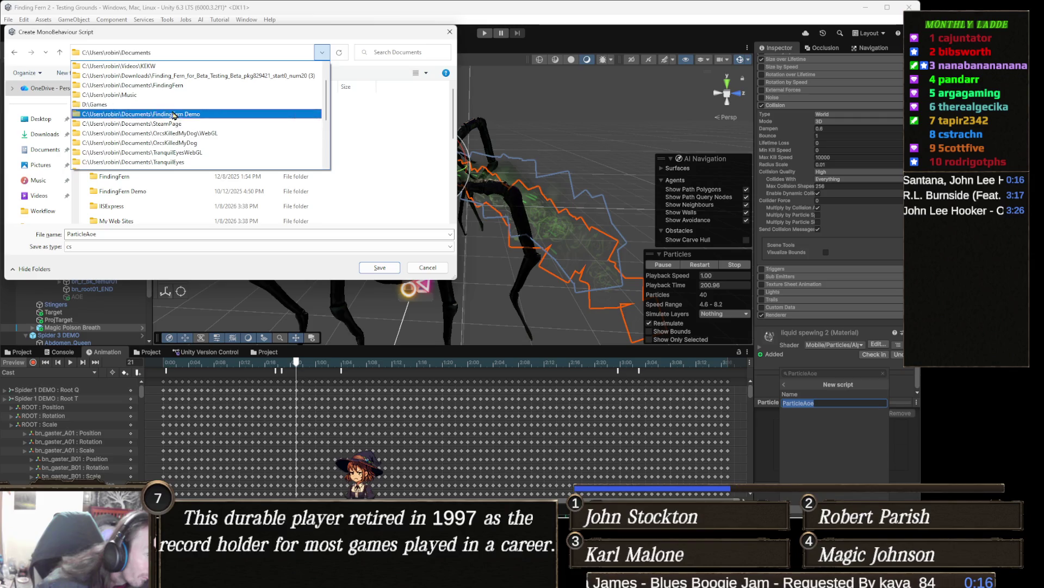
{"action": "scroll", "coordinate": [177, 111], "scroll_direction": "down", "scroll_amount": 1}
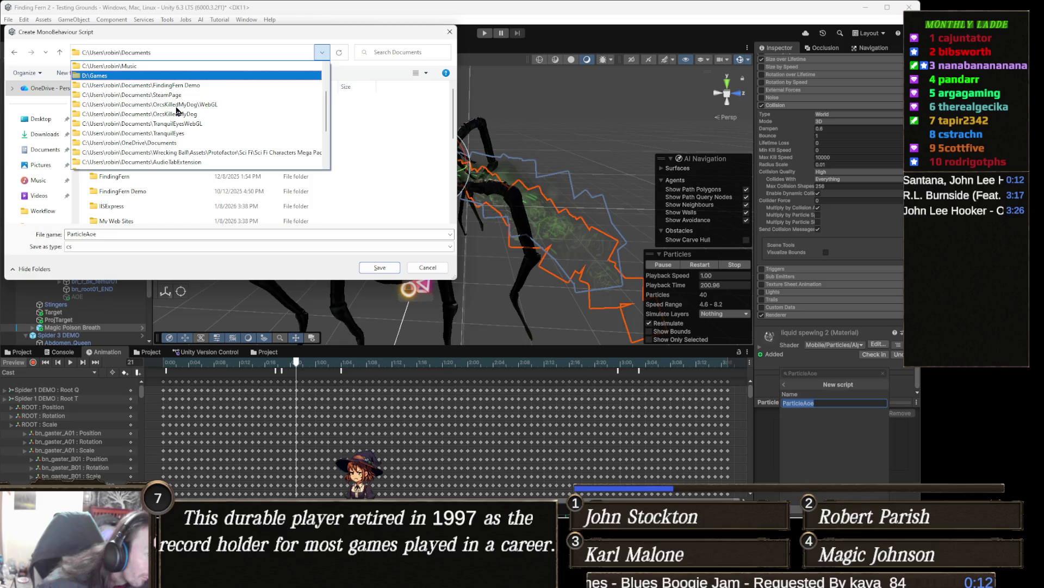
{"action": "scroll", "coordinate": [176, 111], "scroll_direction": "down", "scroll_amount": 1}
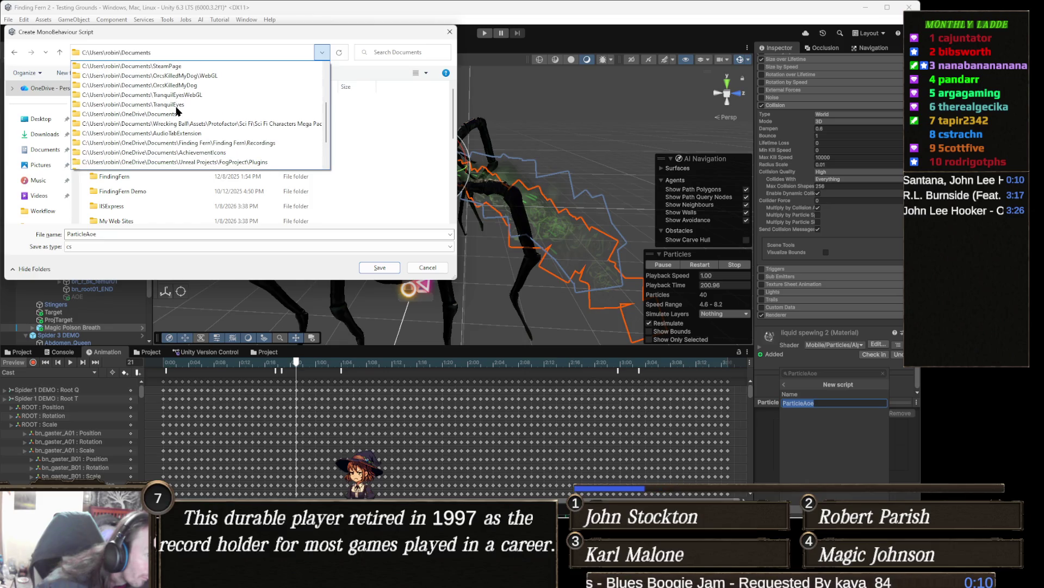
{"action": "scroll", "coordinate": [177, 111], "scroll_direction": "down", "scroll_amount": 1}
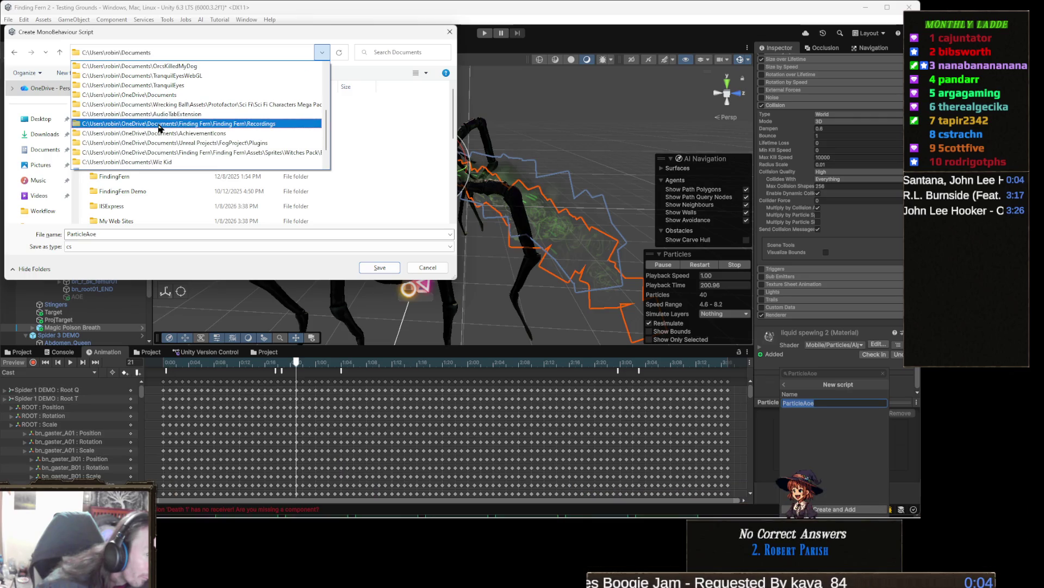
{"action": "left_click", "coordinate": [160, 124]}
{"action": "left_click", "coordinate": [60, 53]}
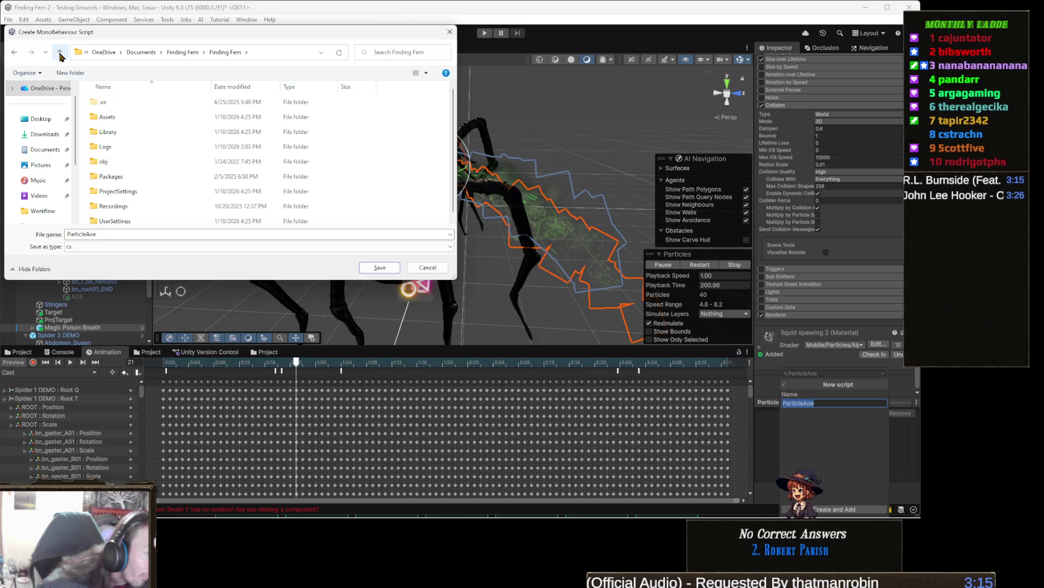
Move the save dialog up from Finding Fern to the OneDrive Documents folder.
{"action": "left_click", "coordinate": [320, 55]}
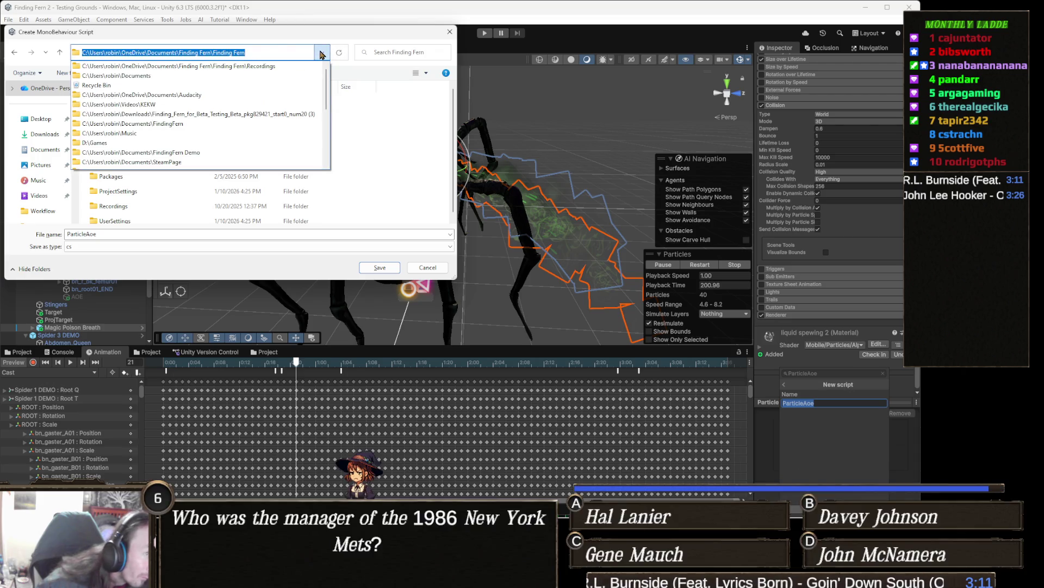
{"action": "key", "text": "Escape"}
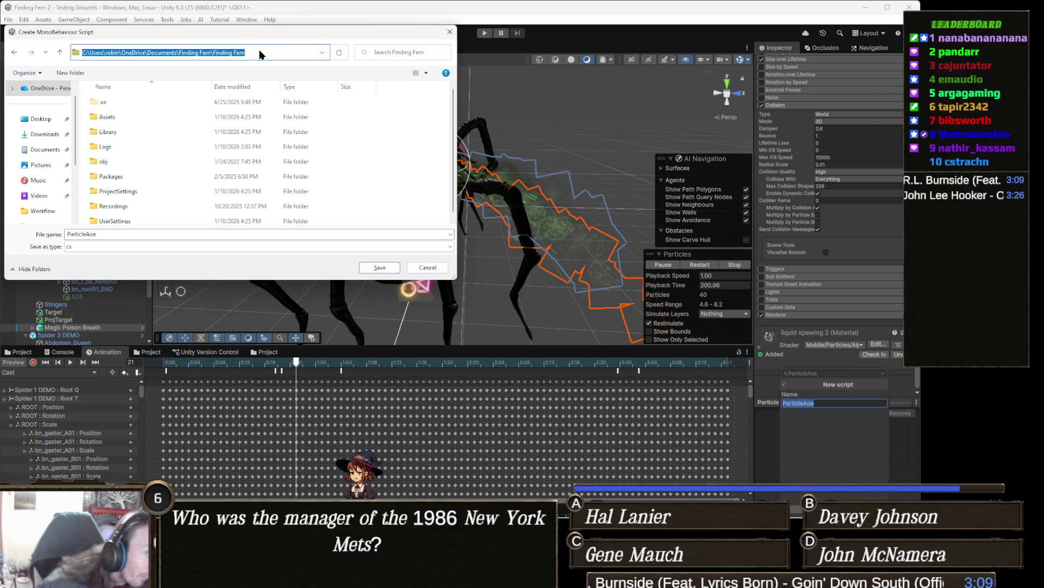
{"action": "left_click", "coordinate": [57, 54]}
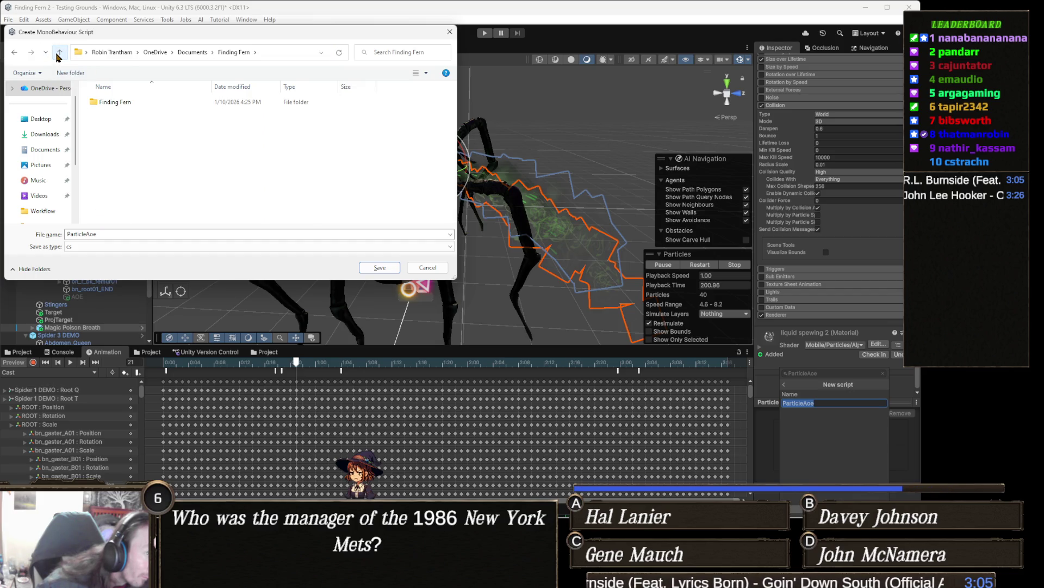
{"action": "left_click", "coordinate": [59, 52]}
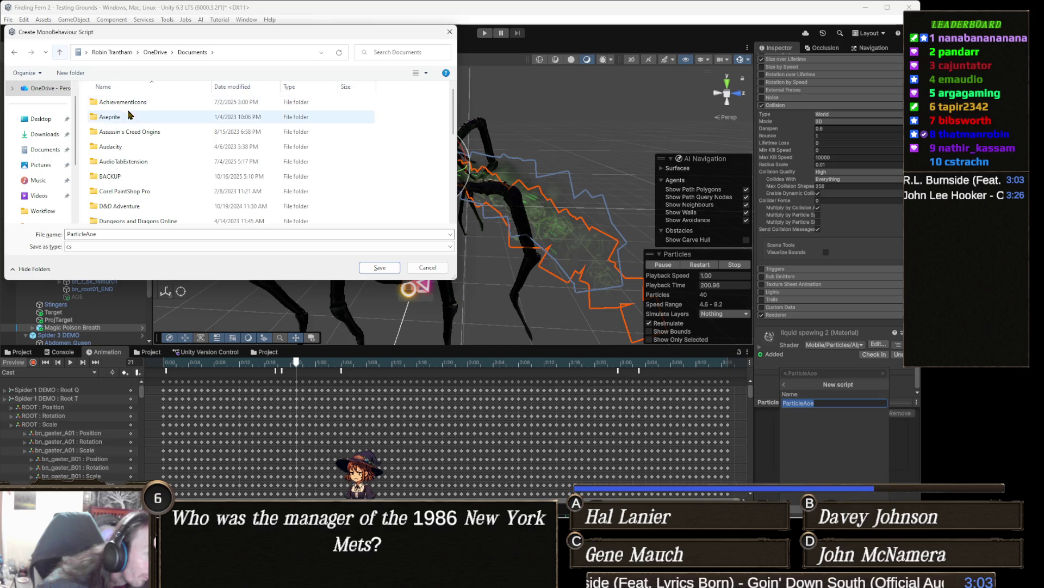
{"action": "scroll", "coordinate": [143, 138], "scroll_direction": "down", "scroll_amount": 1}
{"action": "scroll", "coordinate": [155, 162], "scroll_direction": "down", "scroll_amount": 2}
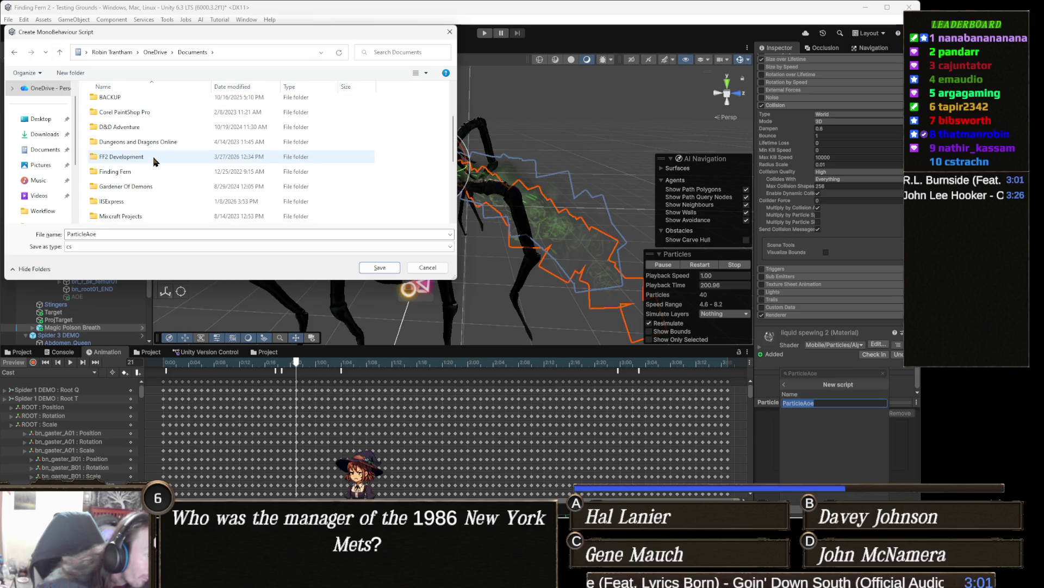
{"action": "scroll", "coordinate": [158, 165], "scroll_direction": "down", "scroll_amount": 1}
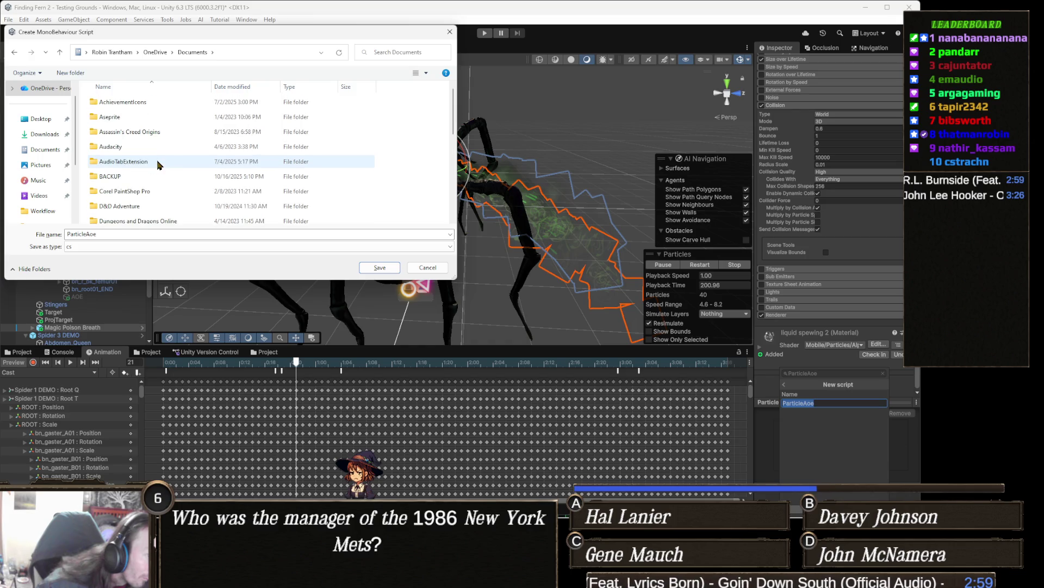
{"action": "scroll", "coordinate": [158, 157], "scroll_direction": "up", "scroll_amount": 2}
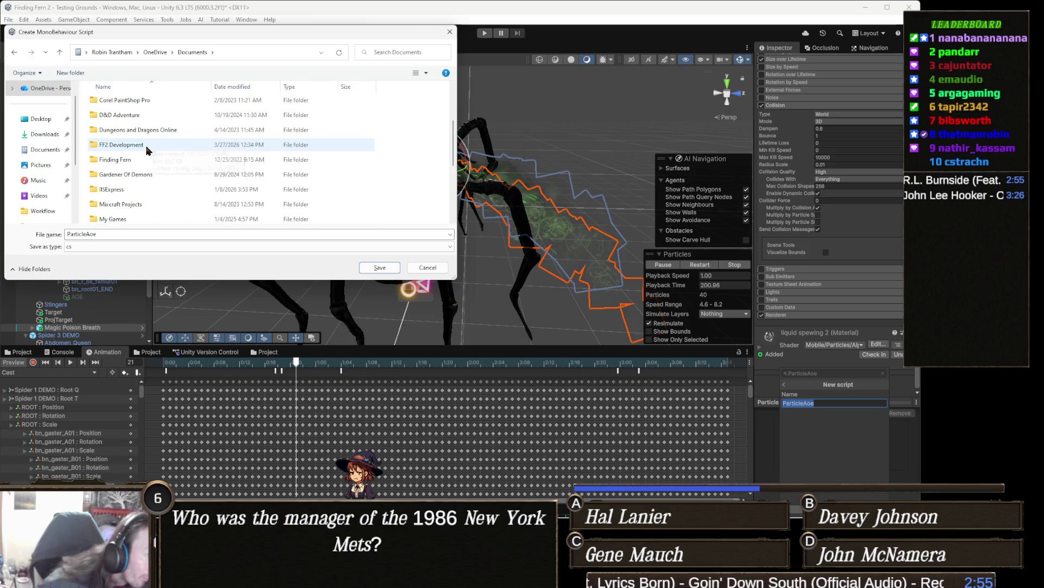
{"action": "scroll", "coordinate": [152, 150], "scroll_direction": "up", "scroll_amount": 4}
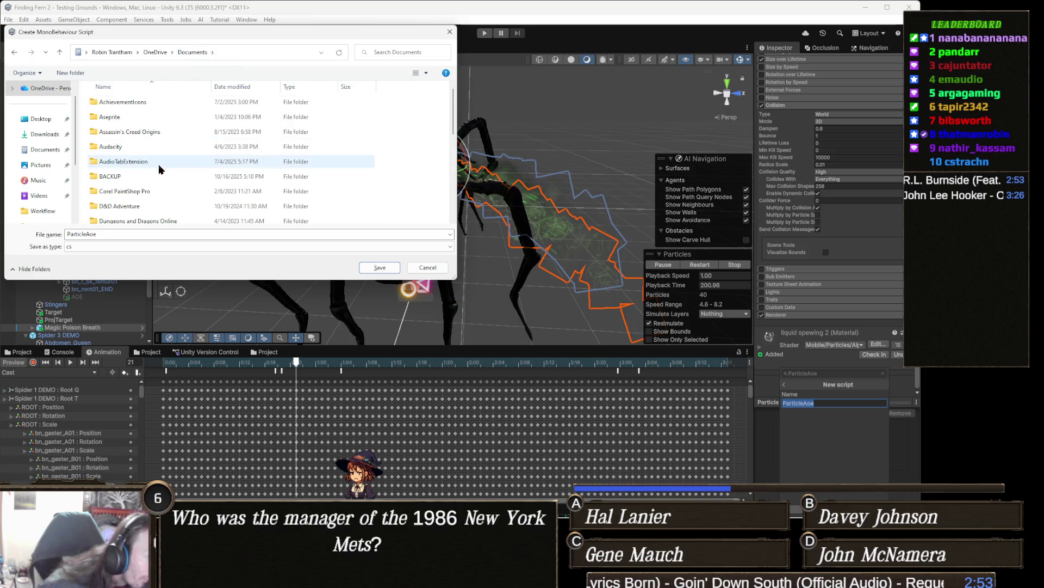
{"action": "scroll", "coordinate": [155, 168], "scroll_direction": "down", "scroll_amount": 1}
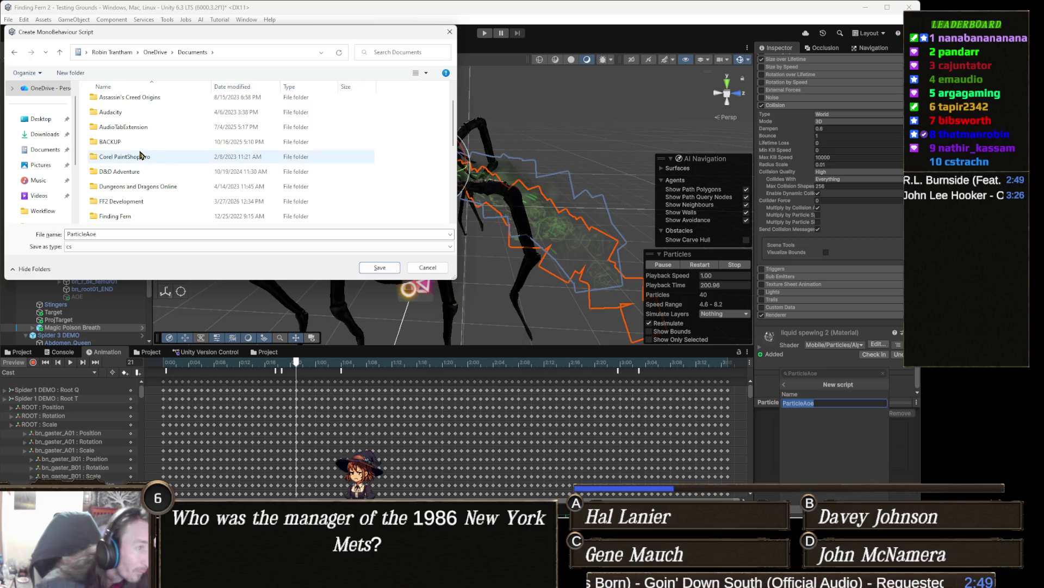
{"action": "scroll", "coordinate": [144, 159], "scroll_direction": "up", "scroll_amount": 1}
Edit the folder path to remove OneDrive and go to the local Documents folder.
{"action": "left_click", "coordinate": [220, 53]}
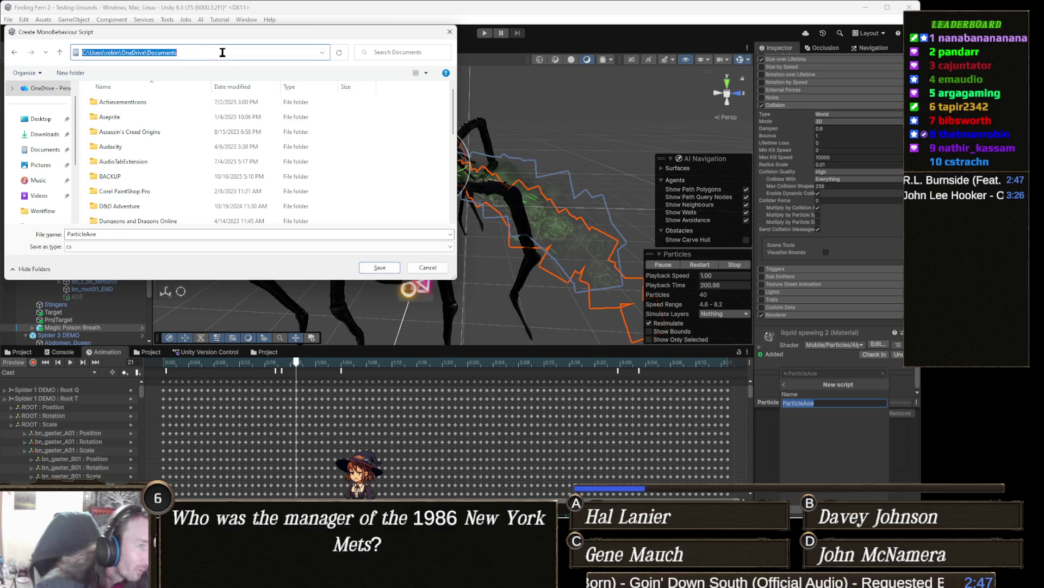
{"action": "left_click", "coordinate": [114, 52]}
{"action": "key", "text": "BackSpace"}
{"action": "key", "text": "ctrl+z"}
{"action": "double_click", "coordinate": [135, 53]}
{"action": "key", "text": "BackSpace"}
{"action": "key", "text": "Return"}
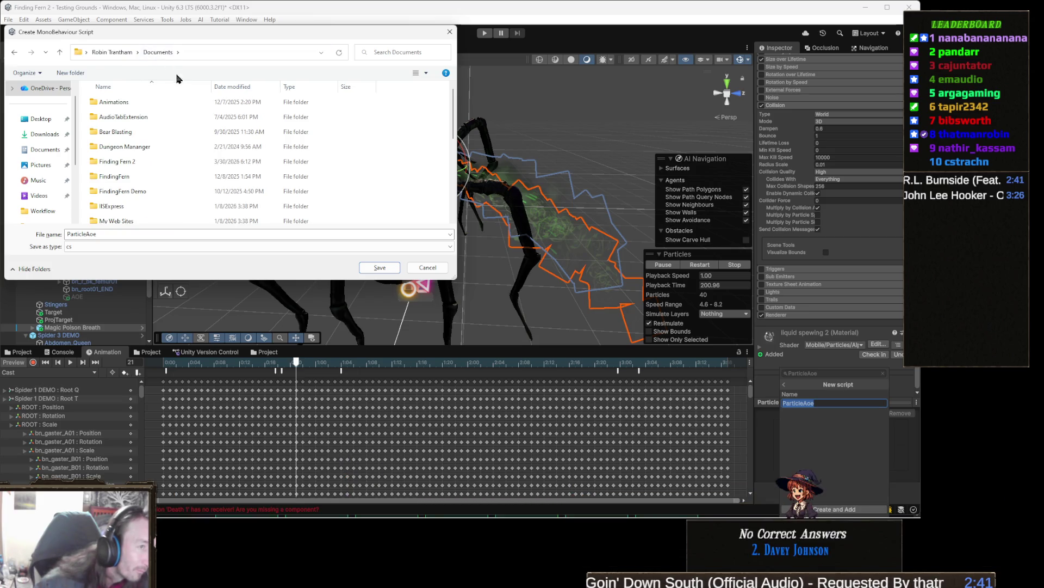
Save the ParticleAoe script into Finding Fern 2\Assets\Scripts.
{"action": "double_click", "coordinate": [133, 163]}
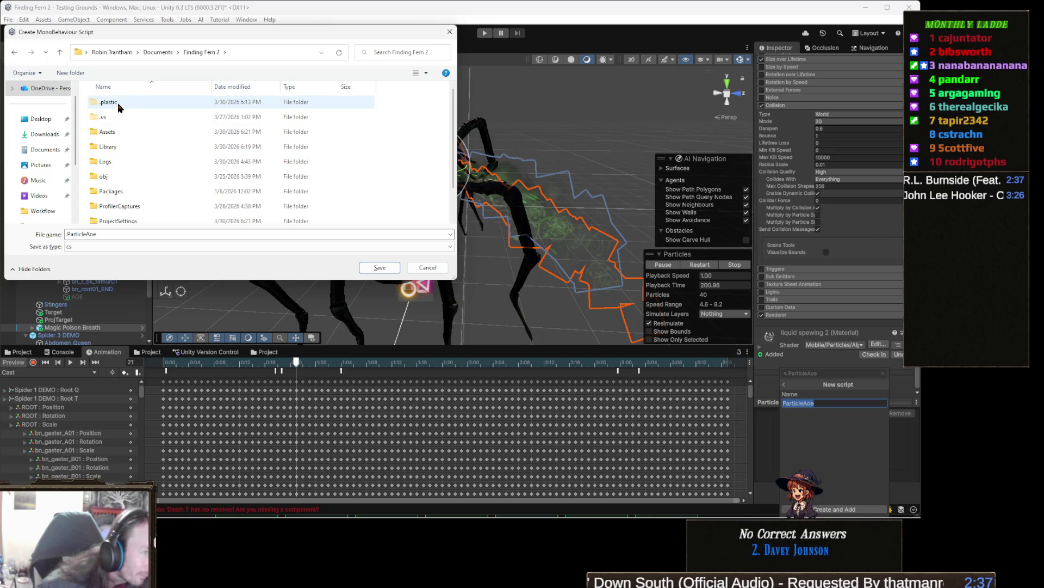
{"action": "double_click", "coordinate": [119, 105]}
{"action": "left_click", "coordinate": [12, 53]}
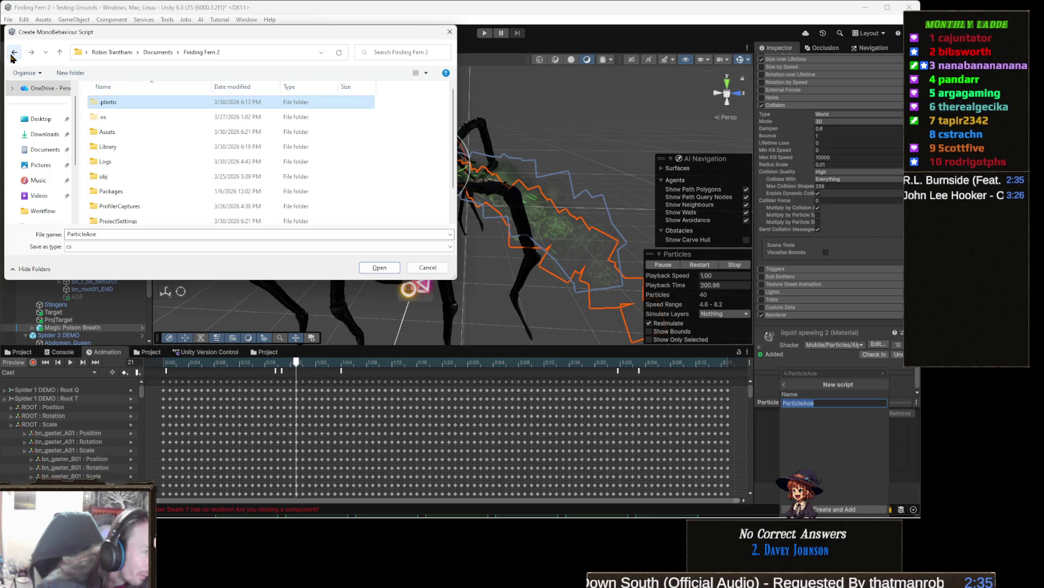
{"action": "double_click", "coordinate": [125, 134]}
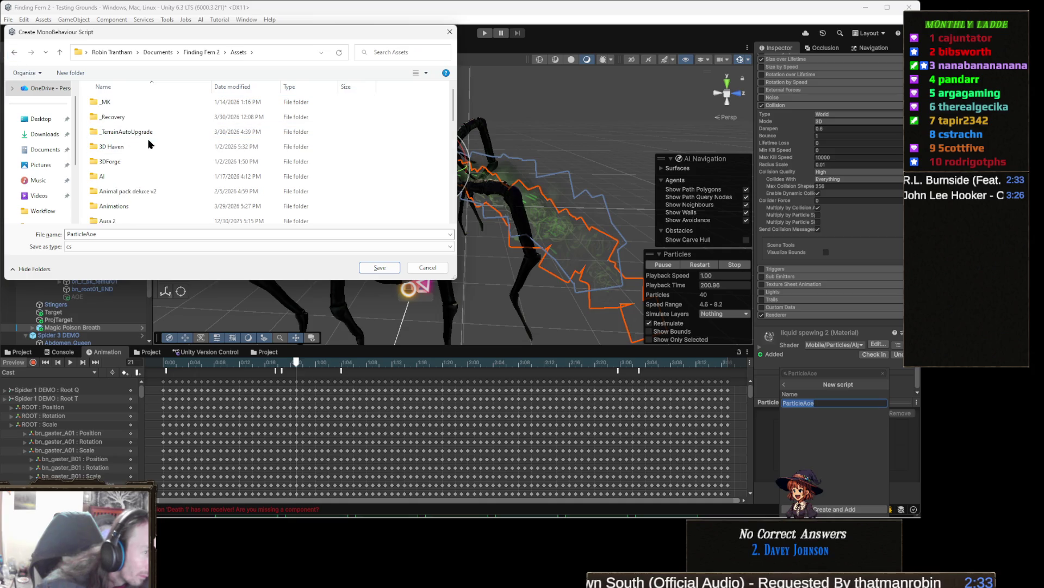
{"action": "scroll", "coordinate": [145, 187], "scroll_direction": "down", "scroll_amount": 6}
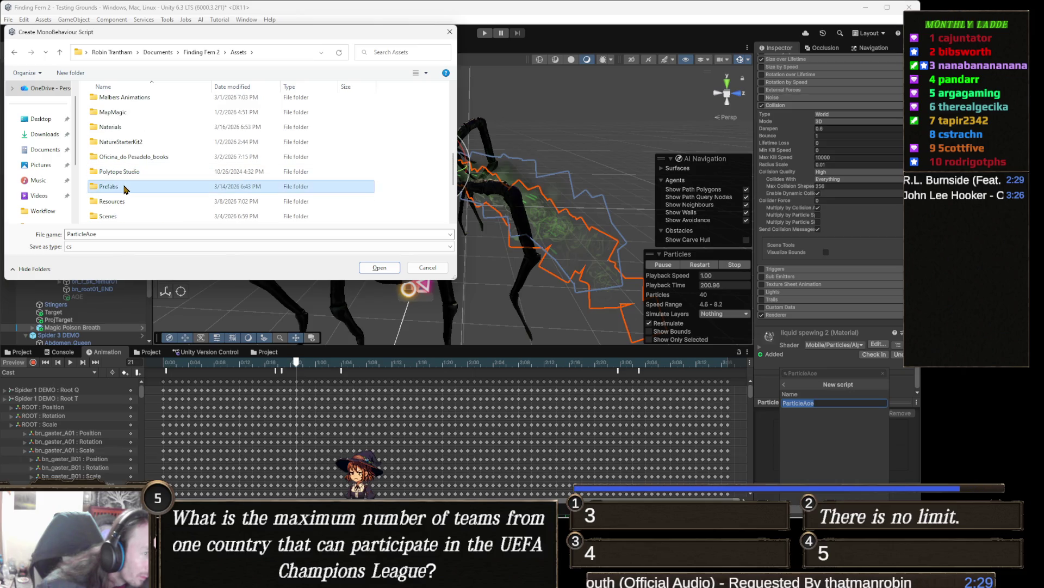
{"action": "scroll", "coordinate": [133, 185], "scroll_direction": "down", "scroll_amount": 3}
{"action": "left_click", "coordinate": [129, 114]}
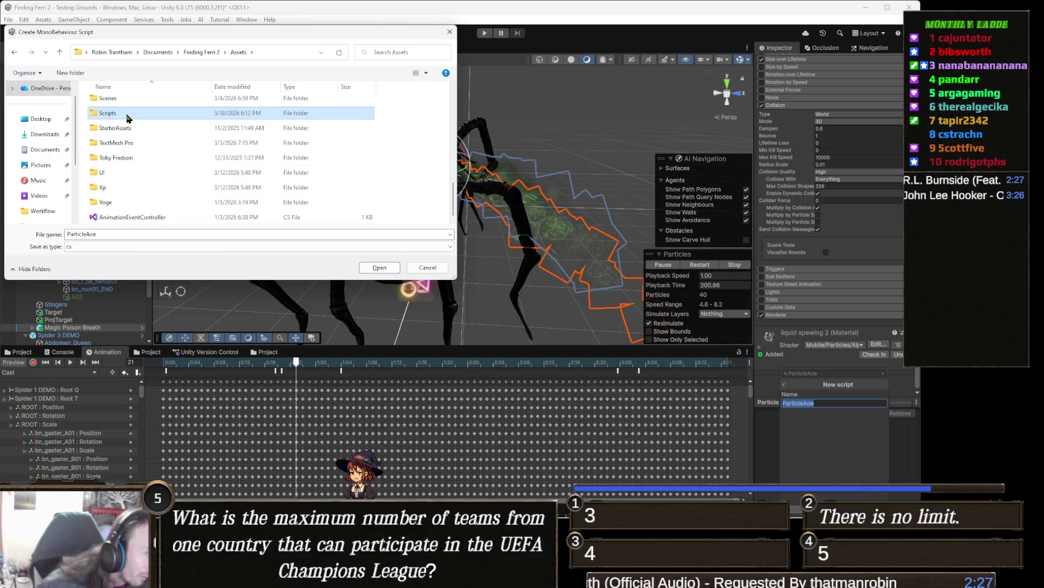
{"action": "double_click", "coordinate": [129, 116]}
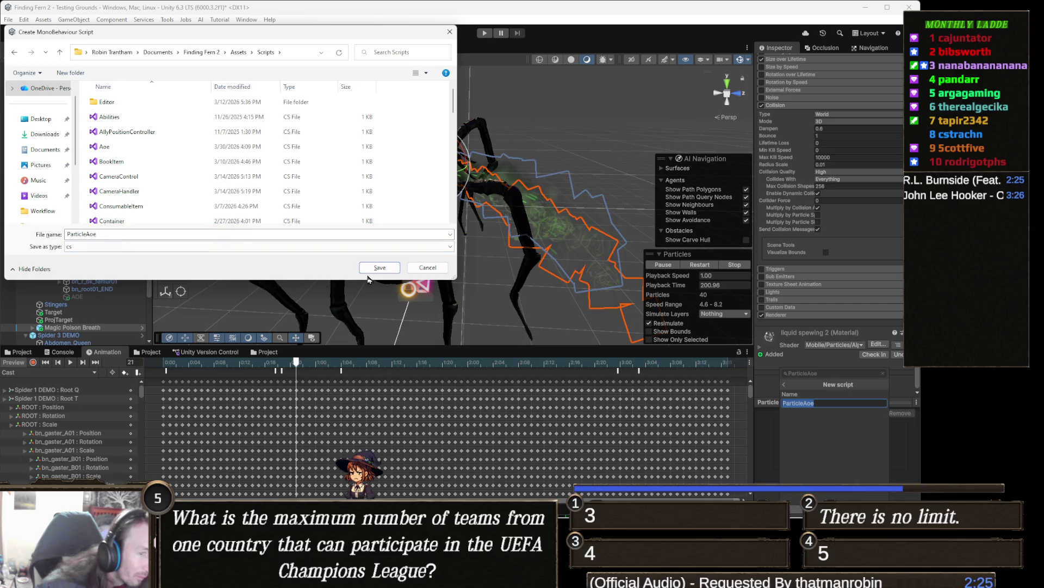
{"action": "left_click", "coordinate": [382, 268]}
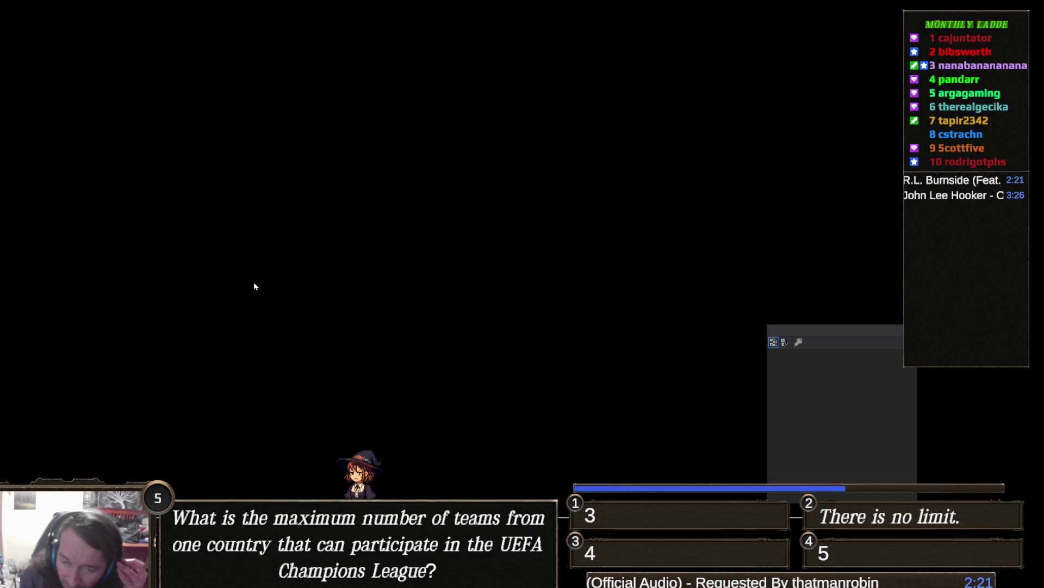
{"action": "key", "text": "alt+Tab"}
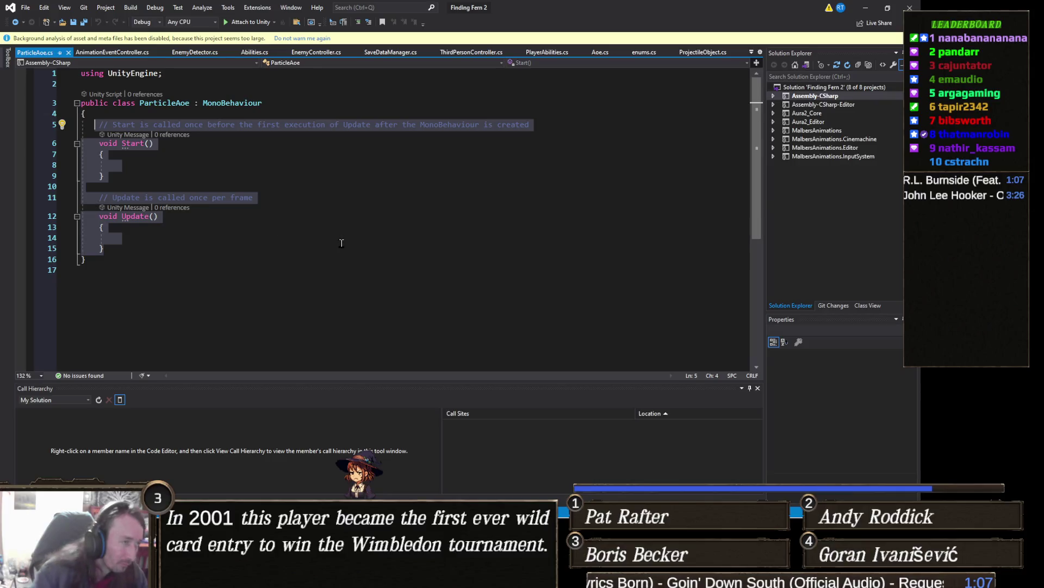
Replace the default Start and Update methods by typing 'Onpart' in ParticleAoe.cs.
{"action": "type", "text": "Onpart"}
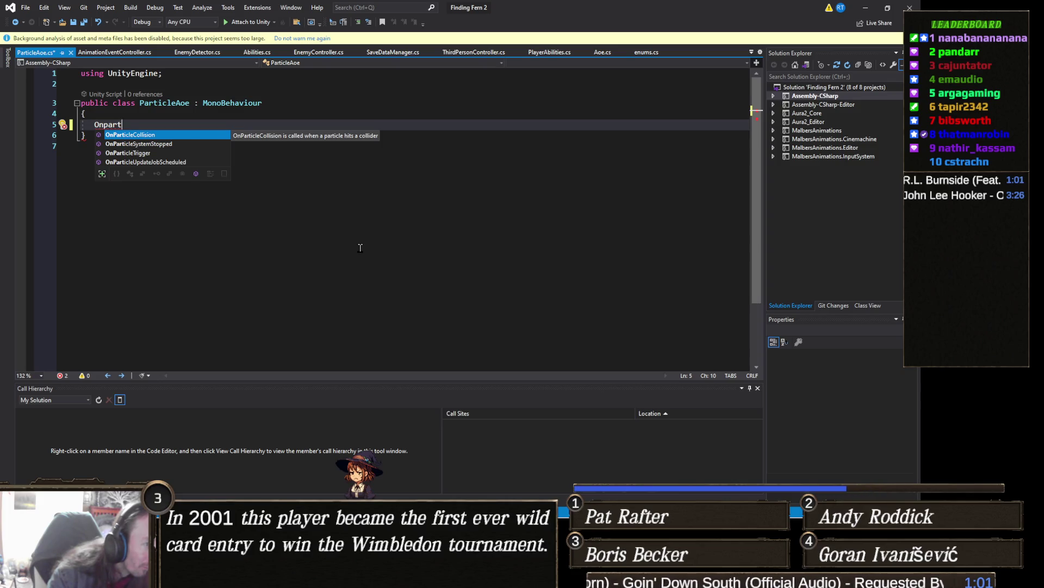
Insert the OnParticleCollision(GameObject other) stub and add a 'public bool isPlayer;' field.
{"action": "key", "text": "Tab"}
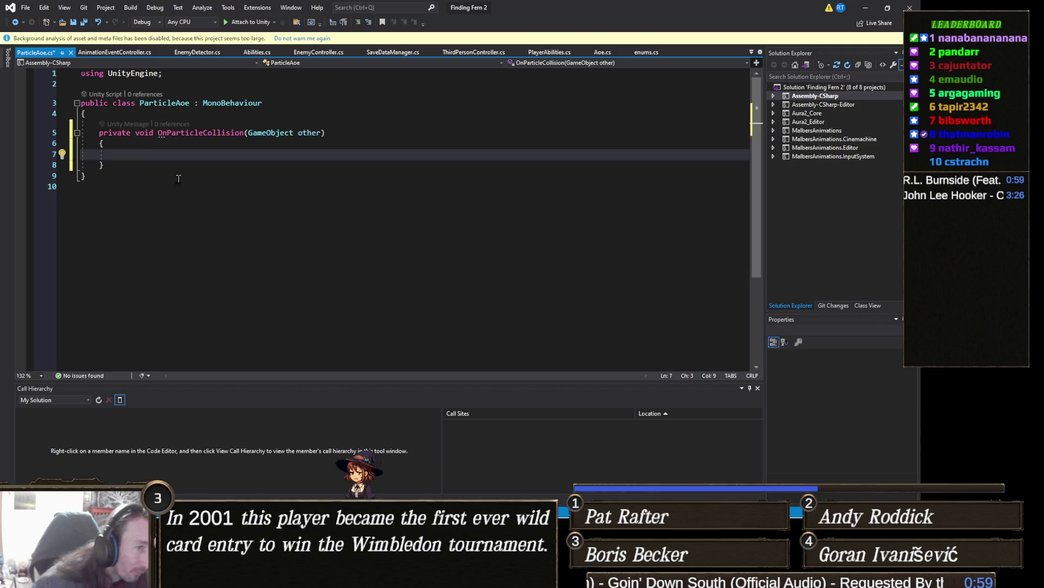
{"action": "left_click", "coordinate": [152, 109]}
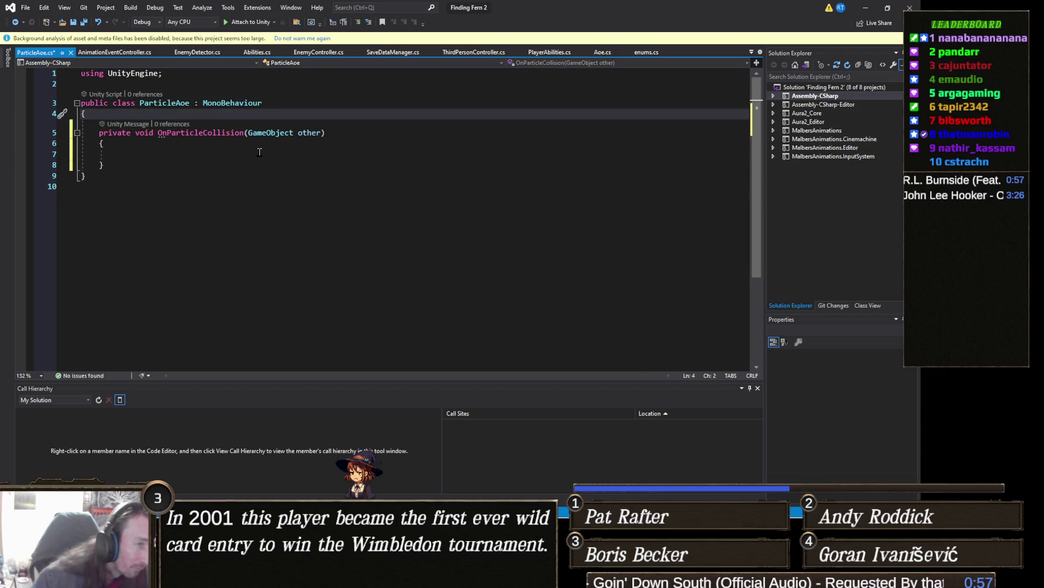
{"action": "key", "text": "Return"}
{"action": "type", "text": "public b"}
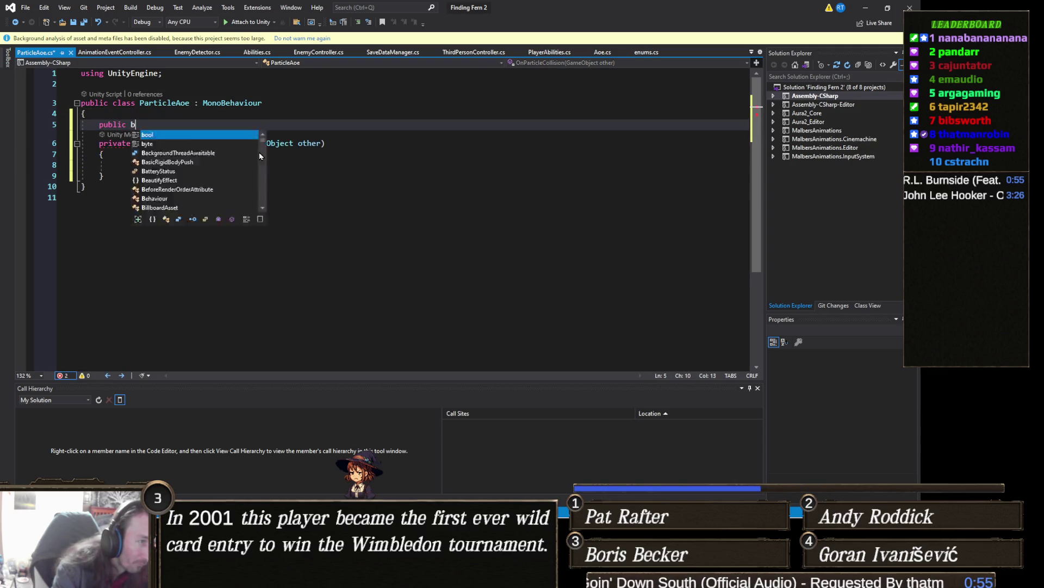
{"action": "type", "text": "ool isPlayer;"}
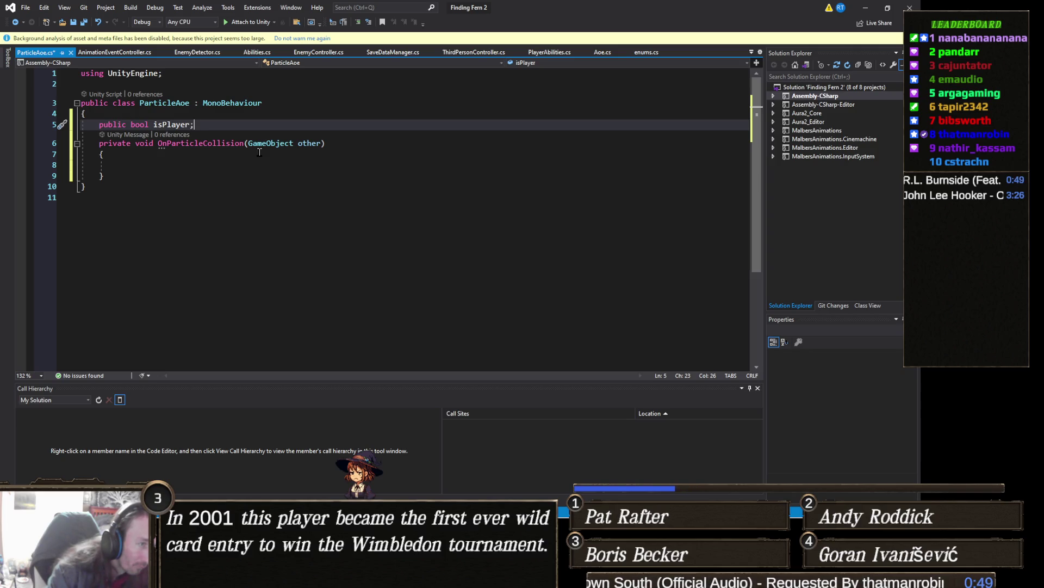
{"action": "key", "text": "Return"}
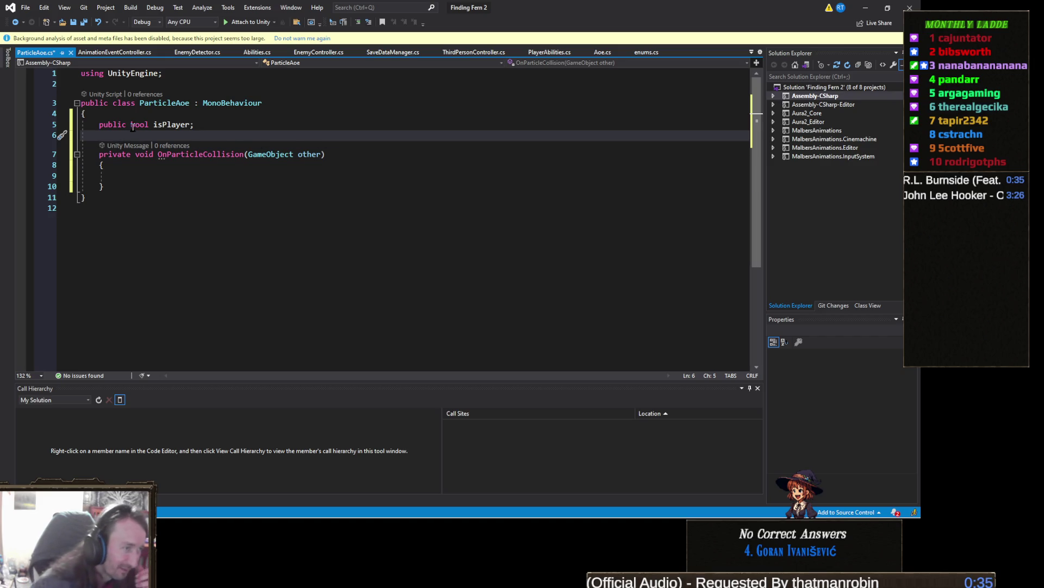
{"action": "left_click", "coordinate": [147, 185]}
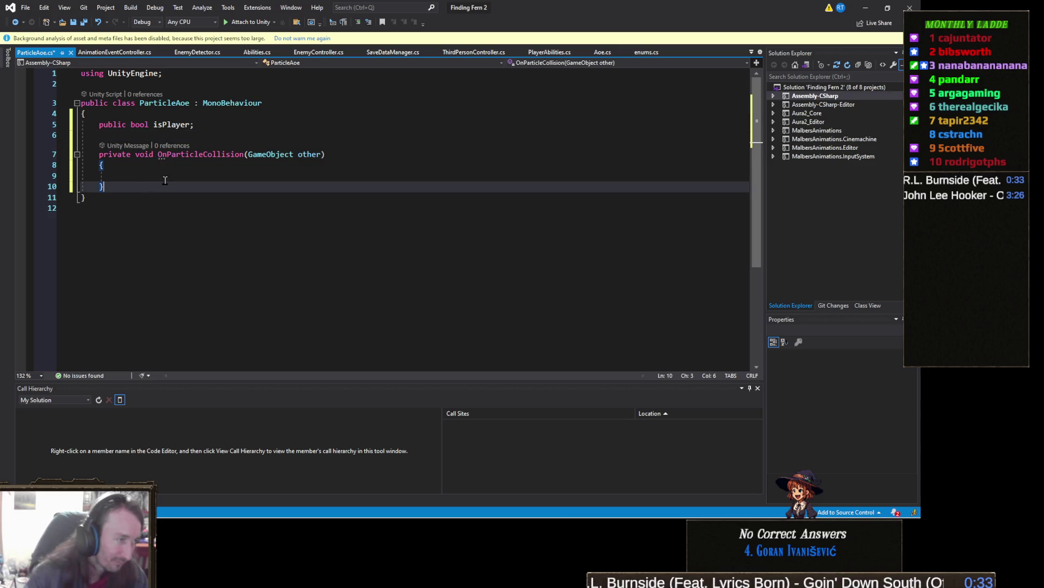
Add an if (isPlayer) block with an empty else block inside OnParticleCollision.
{"action": "left_click", "coordinate": [168, 177]}
{"action": "type", "text": "if (isPlayer)"}
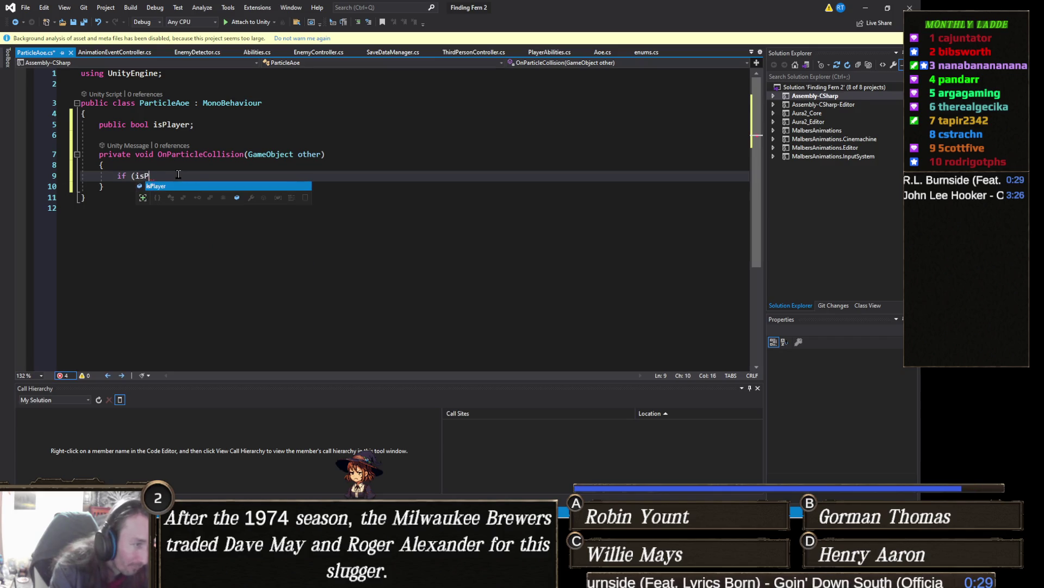
{"action": "key", "text": "Return"}
{"action": "type", "text": "{"}
{"action": "key", "text": "Return"}
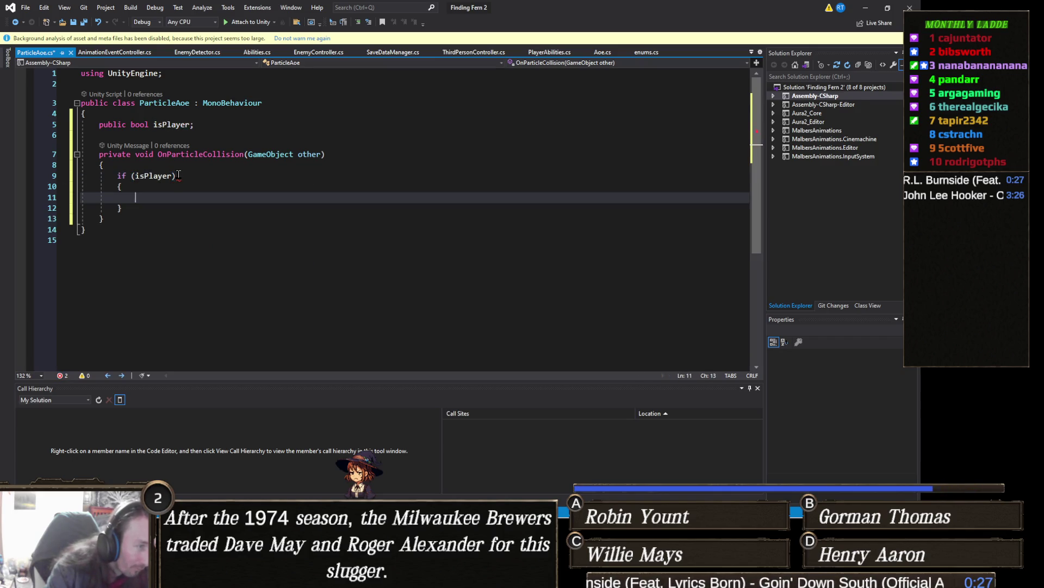
{"action": "key", "text": "Down"}
{"action": "key", "text": "Return"}
{"action": "type", "text": "else"}
{"action": "key", "text": "Return"}
{"action": "type", "text": "{"}
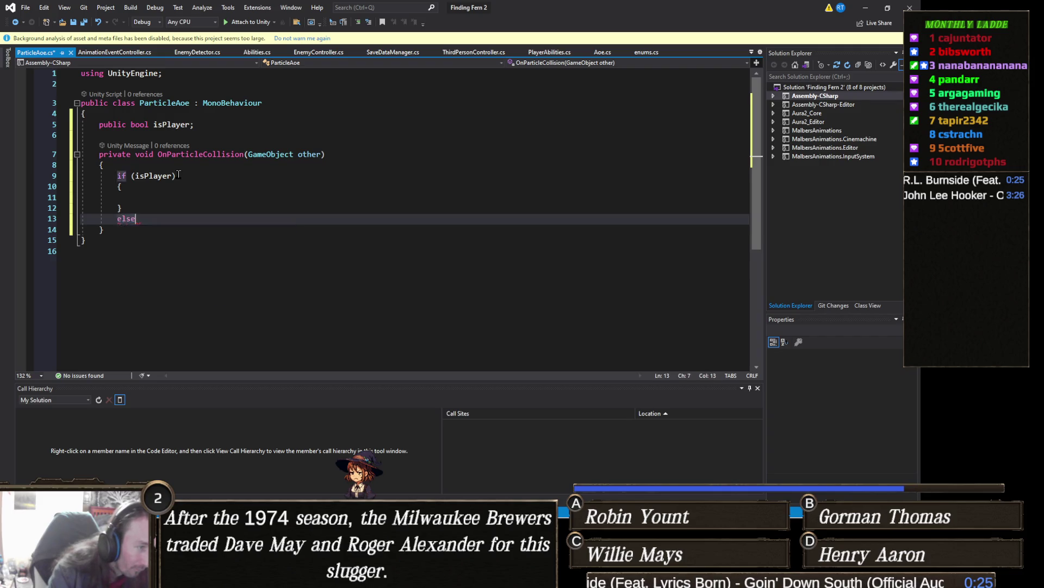
{"action": "key", "text": "Return"}
In the isPlayer branch declare 'EnemyController ec;' and add an if (other.TryGetComponent<EnemyController>(out ec)) block.
{"action": "left_click", "coordinate": [161, 197]}
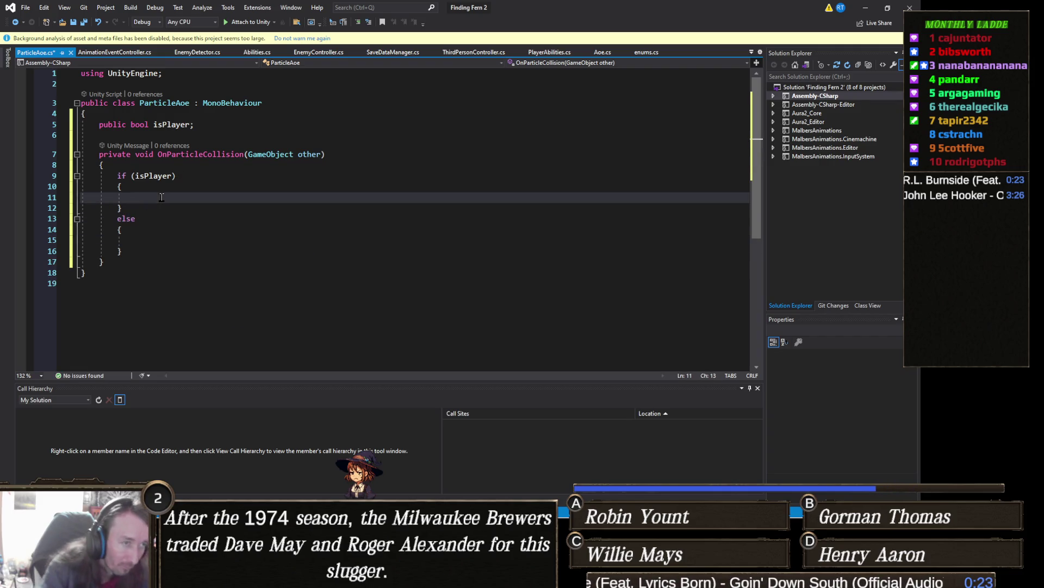
{"action": "type", "text": "Enemy"}
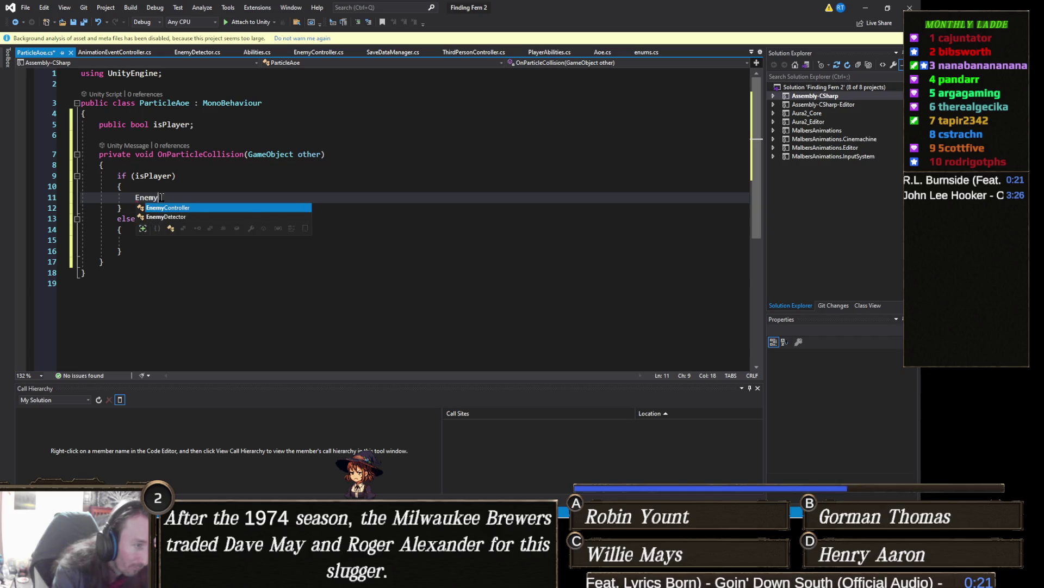
{"action": "type", "text": "Controller ec"}
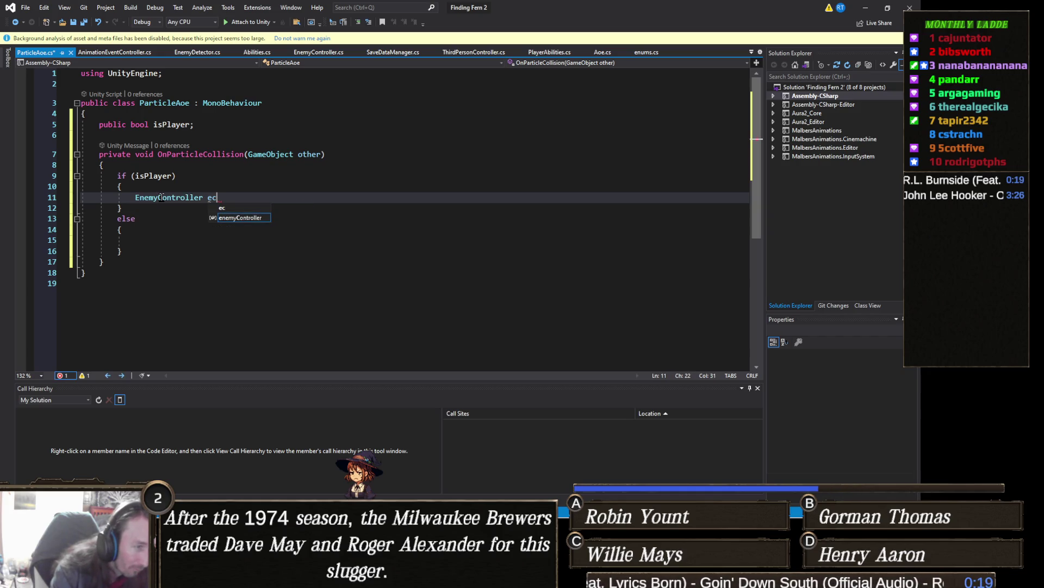
{"action": "type", "text": ";"}
{"action": "key", "text": "Return"}
{"action": "type", "text": "if ("}
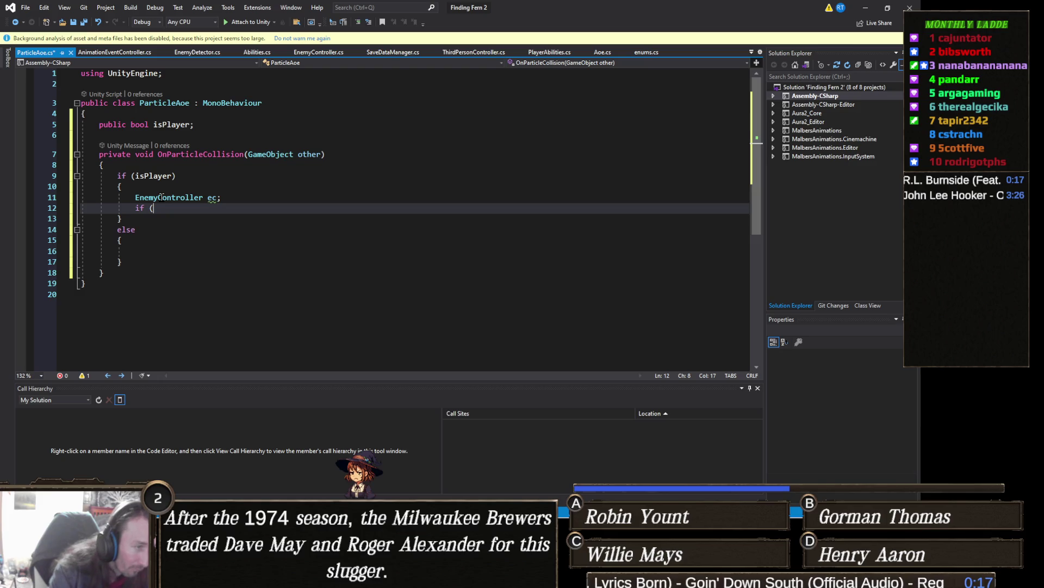
{"action": "type", "text": "other.Trey"}
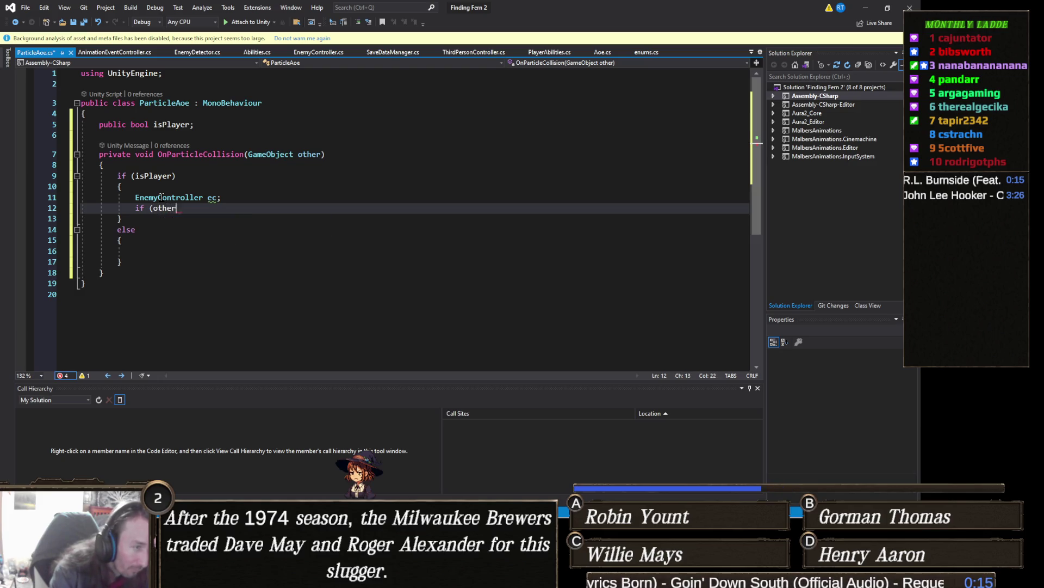
{"action": "key", "text": "BackSpace"}
{"action": "key", "text": "BackSpace"}
{"action": "type", "text": "yGet"}
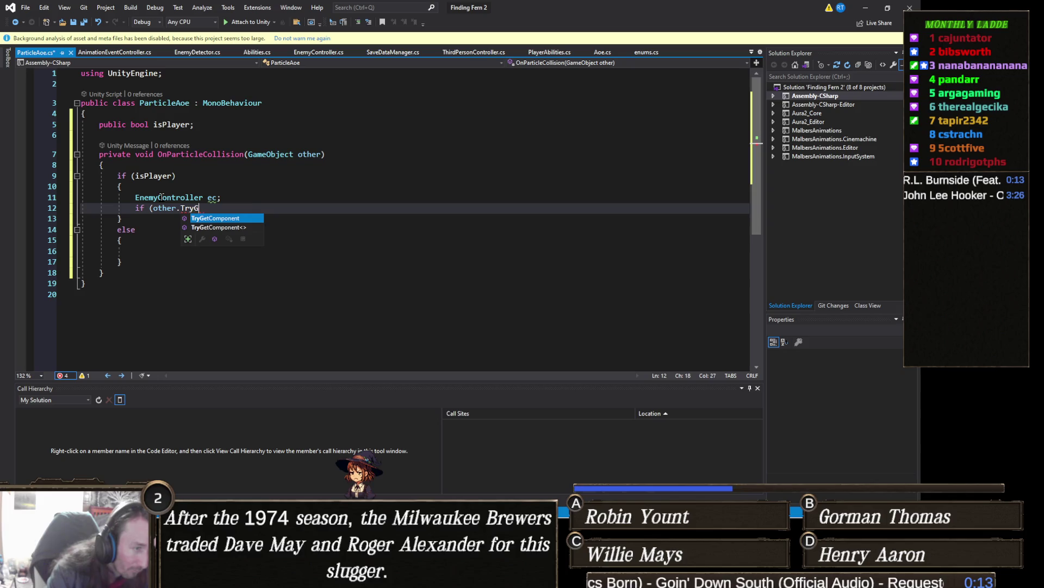
{"action": "key", "text": "Tab"}
{"action": "type", "text": "<Enemy"}
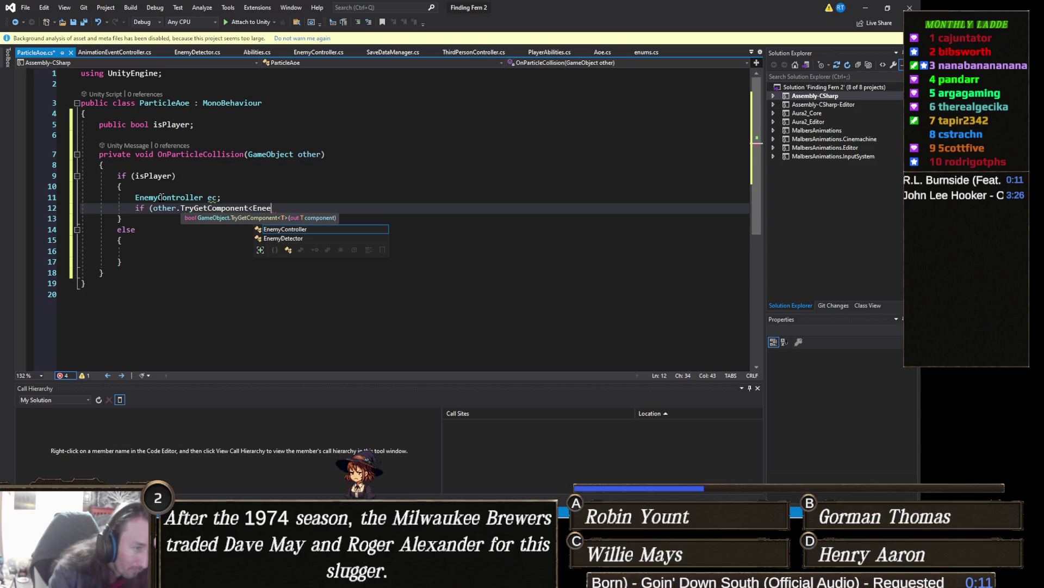
{"action": "key", "text": "Tab"}
{"action": "type", "text": ">"}
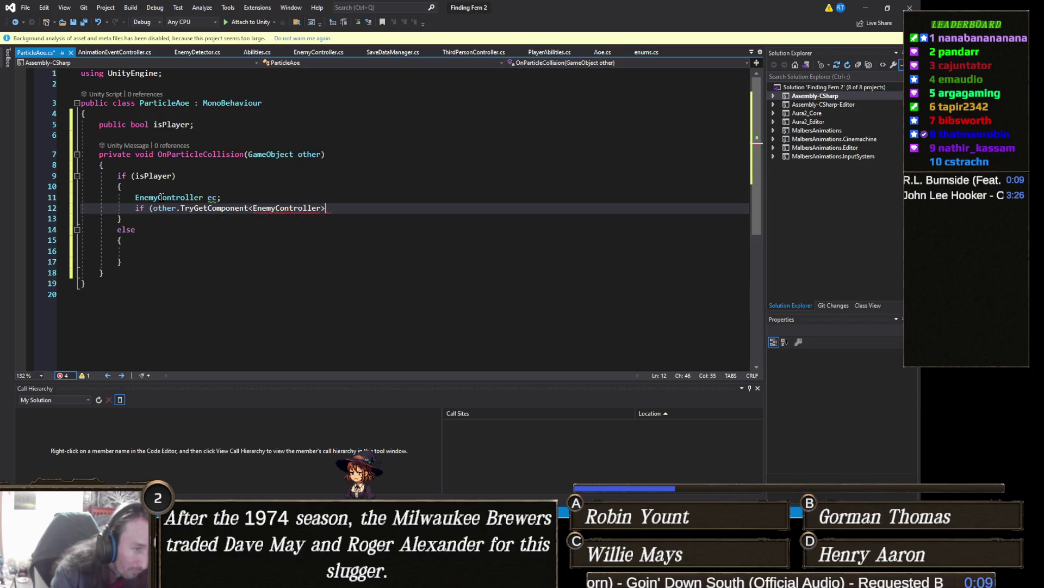
{"action": "type", "text": "()out ec)"}
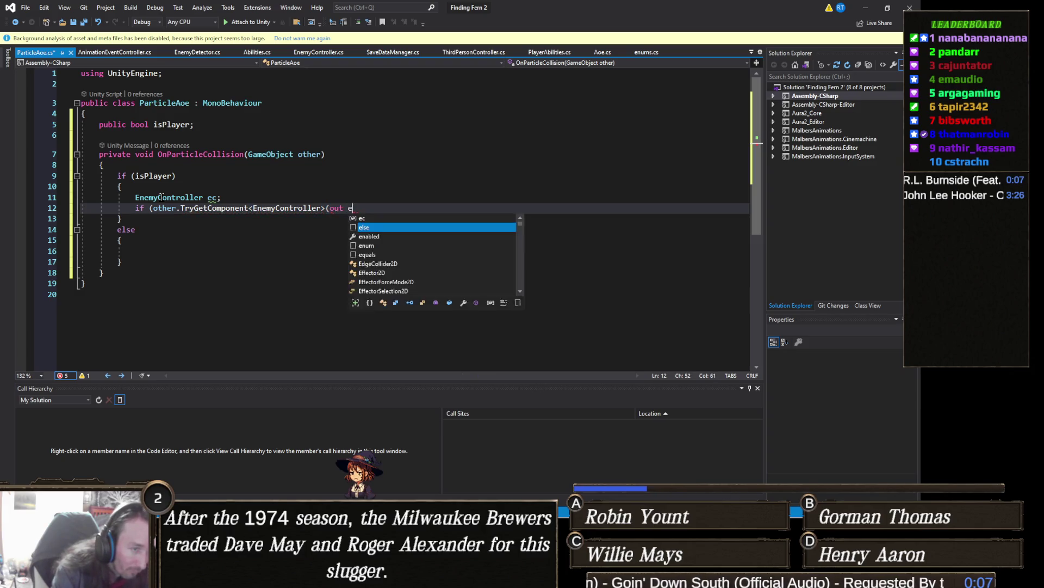
{"action": "key", "text": "Return"}
{"action": "type", "text": "{"}
{"action": "key", "text": "Return"}
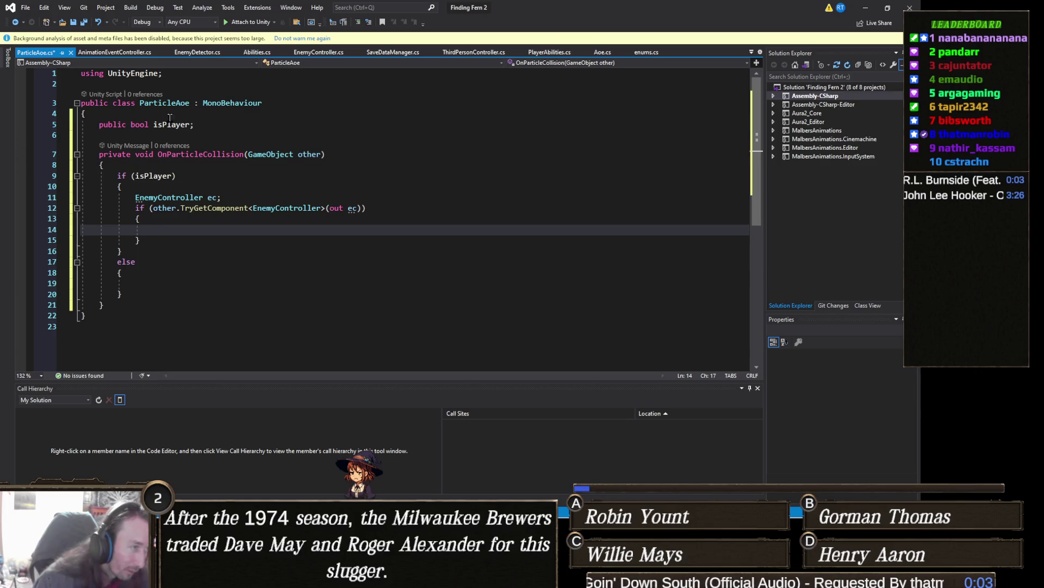
{"action": "left_click", "coordinate": [188, 135]}
Add a 'public int damage = 1;' field to ParticleAoe below isPlayer.
{"action": "type", "text": "p"}
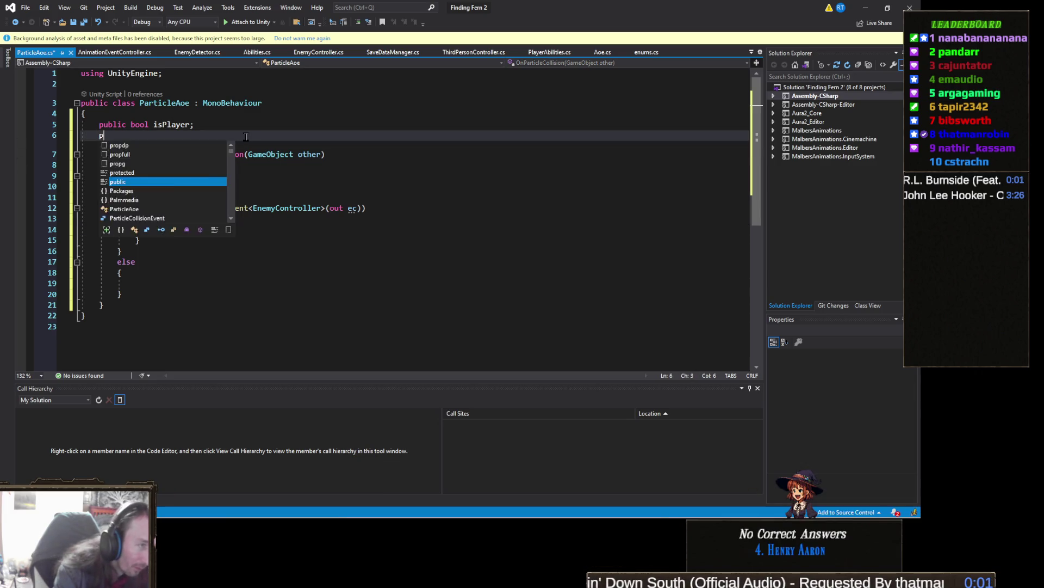
{"action": "type", "text": "ublic int damage;"}
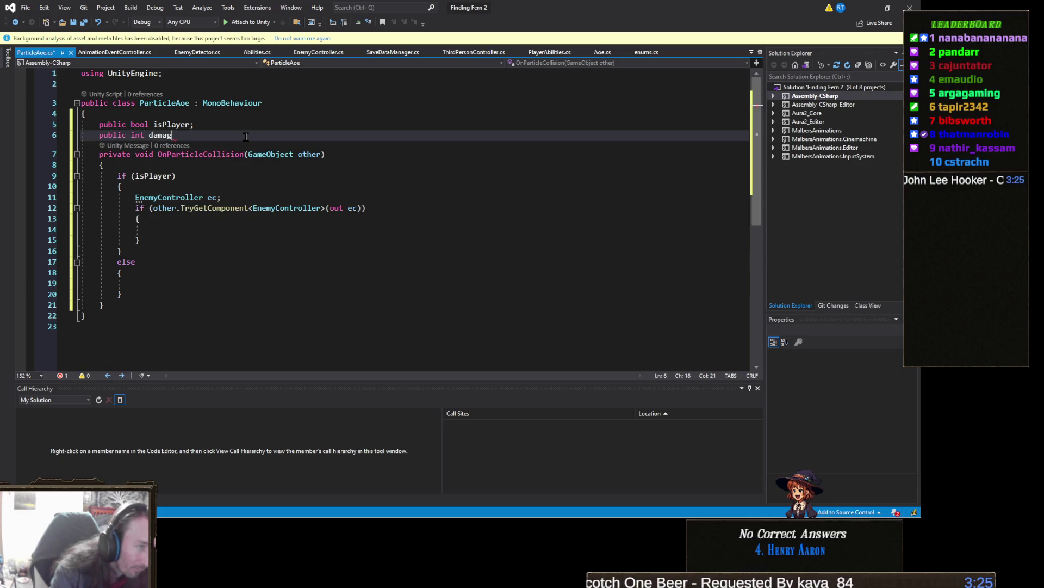
{"action": "key", "text": "BackSpace"}
{"action": "type", "text": "= 1;"}
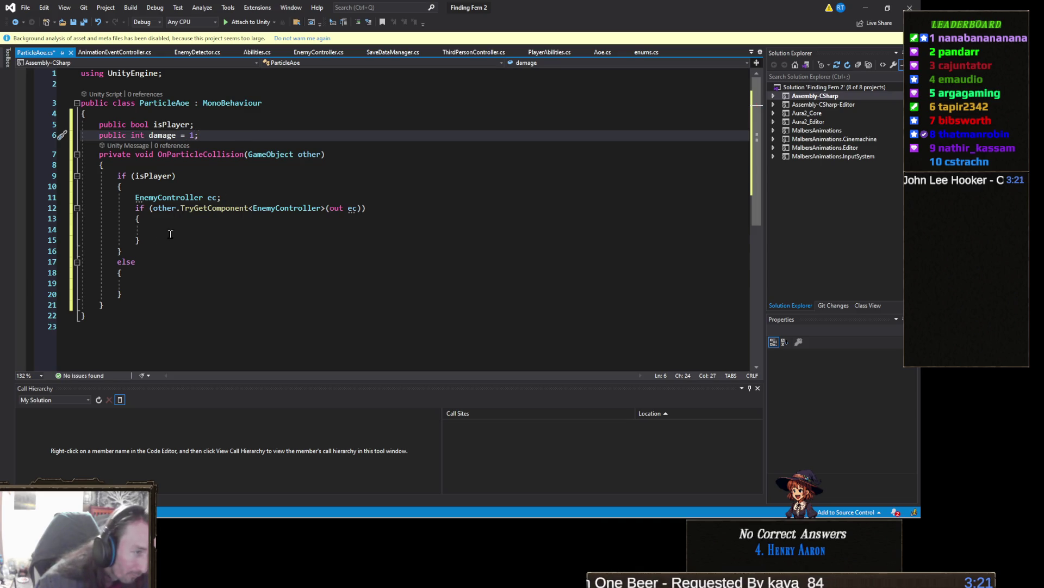
Call ec.OnReceiveDamage(damage); inside the TryGetComponent block.
{"action": "left_click", "coordinate": [166, 232]}
{"action": "type", "text": "ec.onre"}
{"action": "key", "text": "Tab"}
{"action": "type", "text": "("}
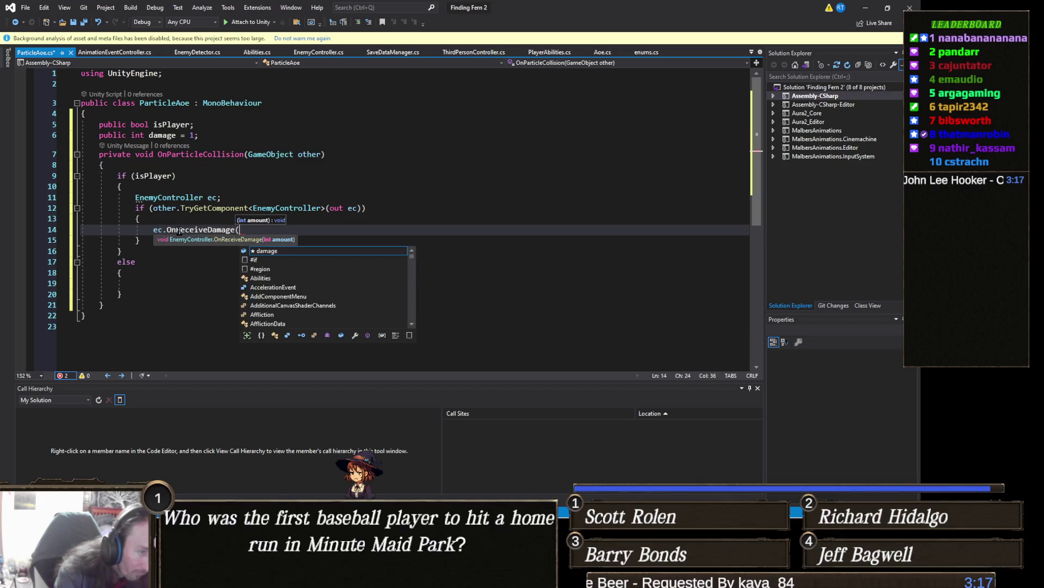
{"action": "type", "text": "damage);"}
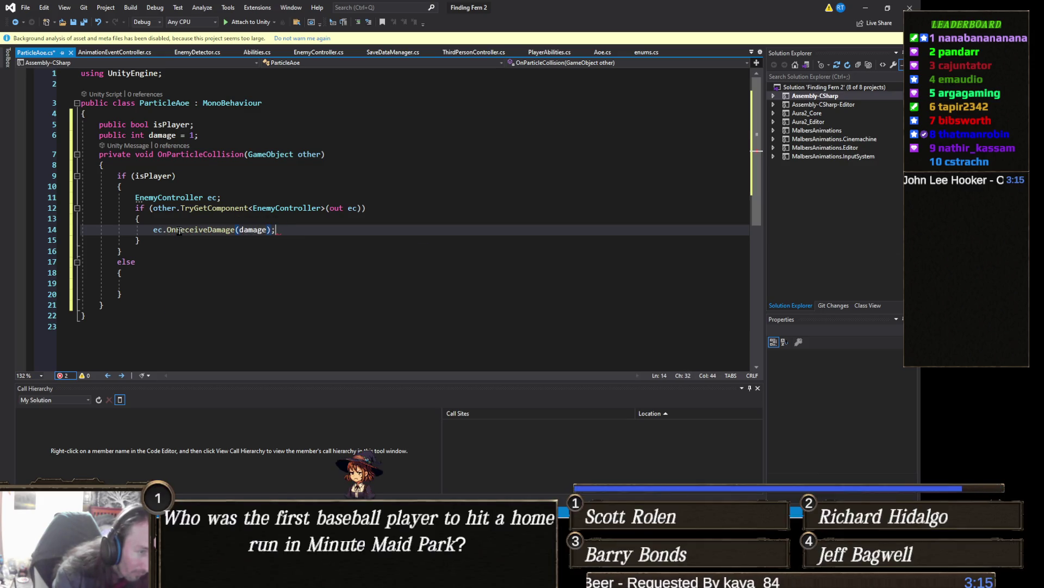
Copy the enemy damage code on lines 11–15.
{"action": "left_click", "coordinate": [145, 241]}
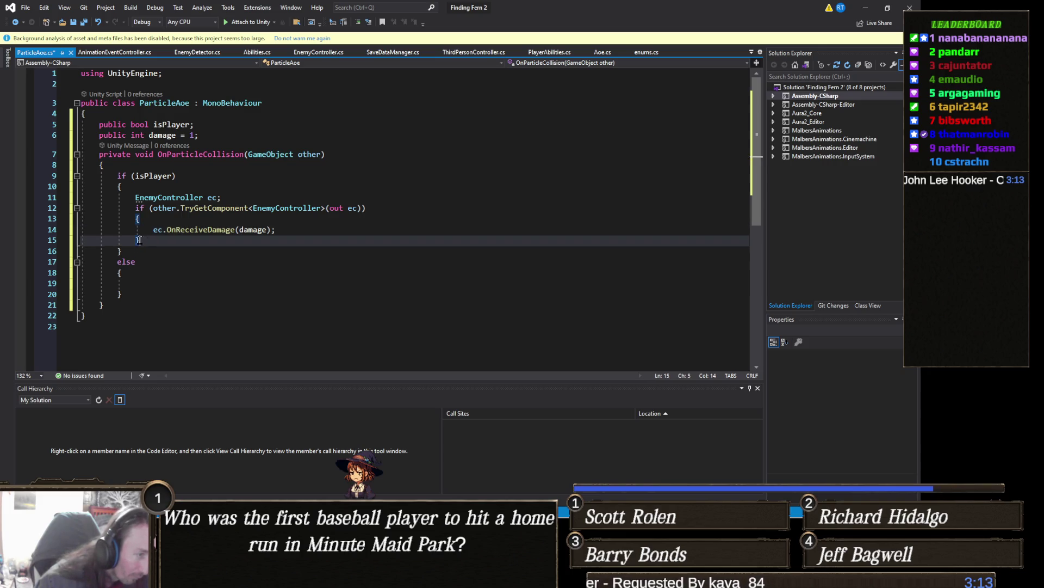
{"action": "left_click_drag", "start_coordinate": [146, 240], "coordinate": [27, 194]}
{"action": "key", "text": "ctrl+c"}
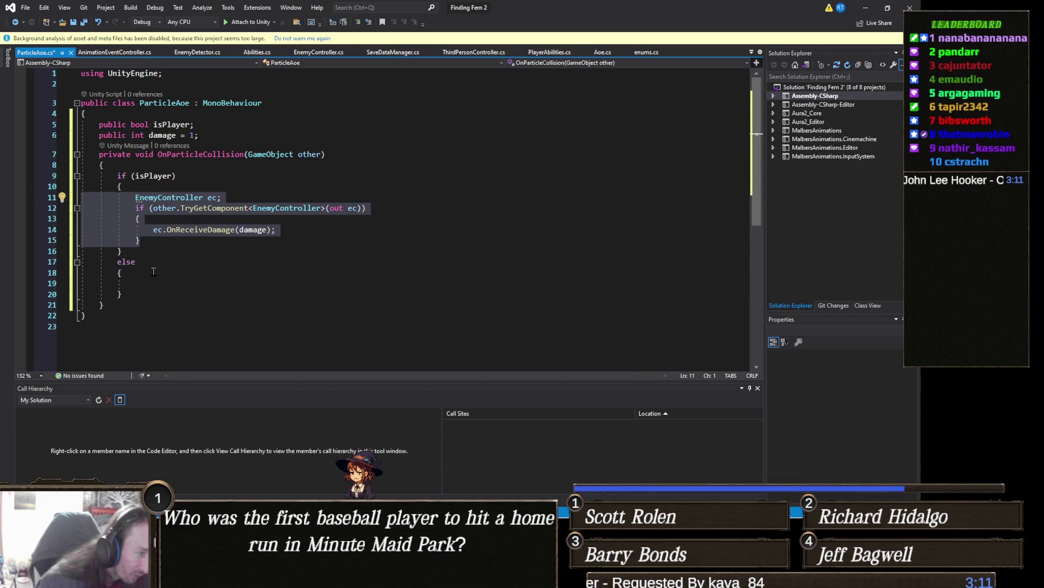
Paste the damage code into the else branch, replacing EnemyController with StarterAssets.ThirdPersonController.
{"action": "left_click", "coordinate": [147, 282]}
{"action": "key", "text": "ctrl+v"}
{"action": "left_click", "coordinate": [203, 283]}
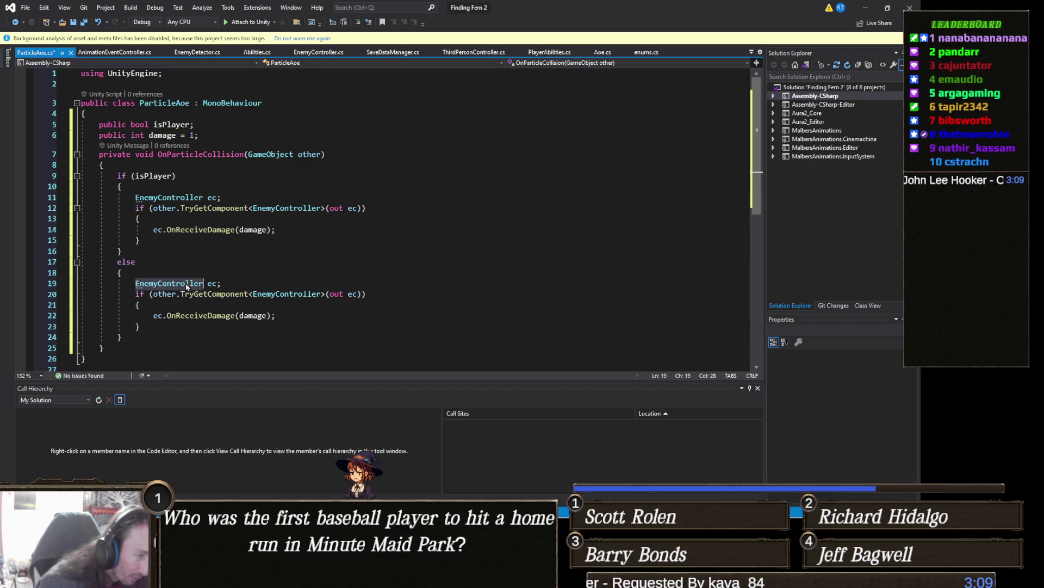
{"action": "key", "text": "ctrl+BackSpace"}
{"action": "type", "text": "StarterAssets"}
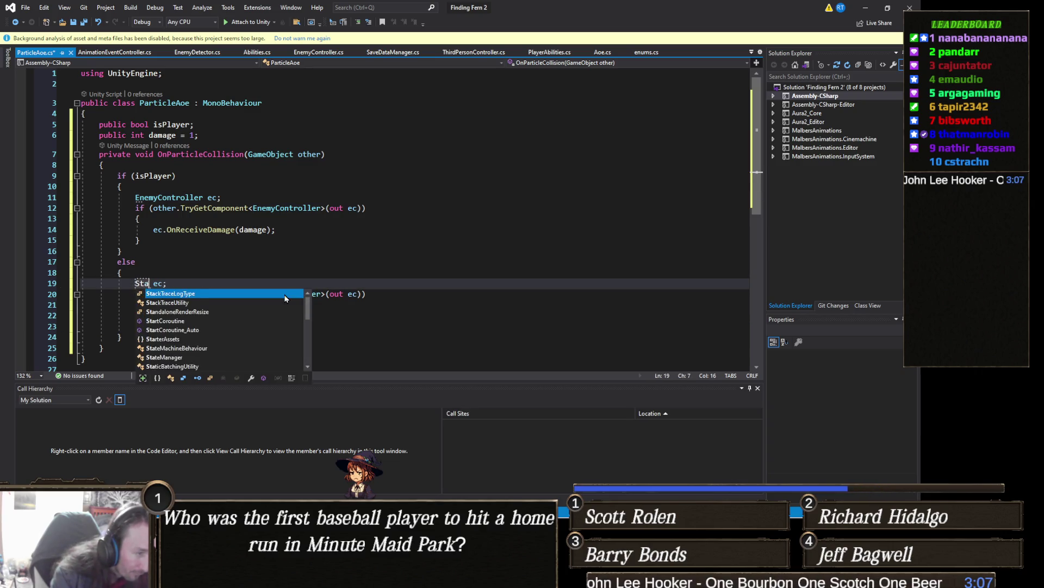
{"action": "type", "text": ".Third"}
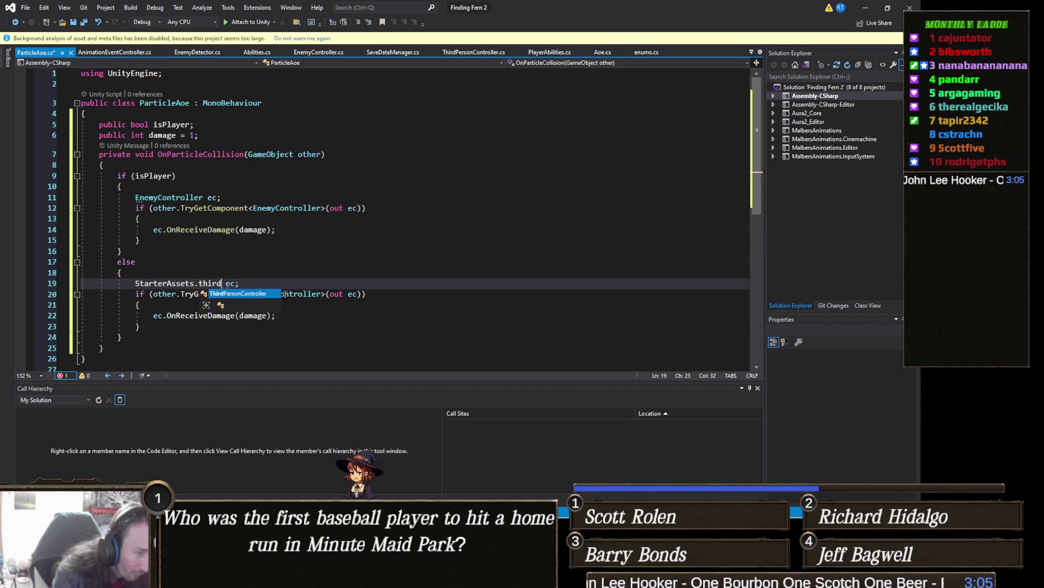
{"action": "key", "text": "Tab"}
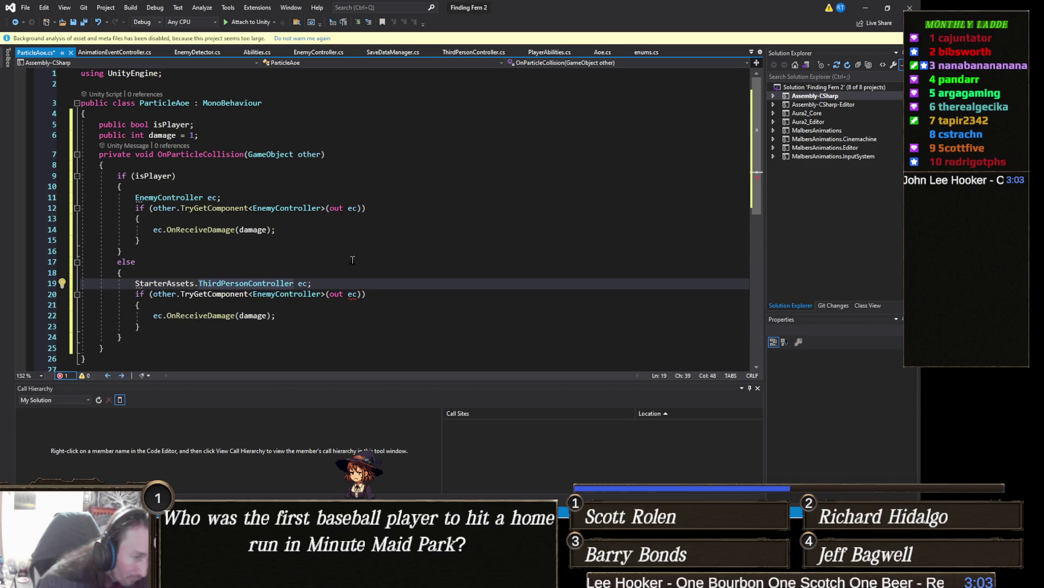
{"action": "key", "text": "Home"}
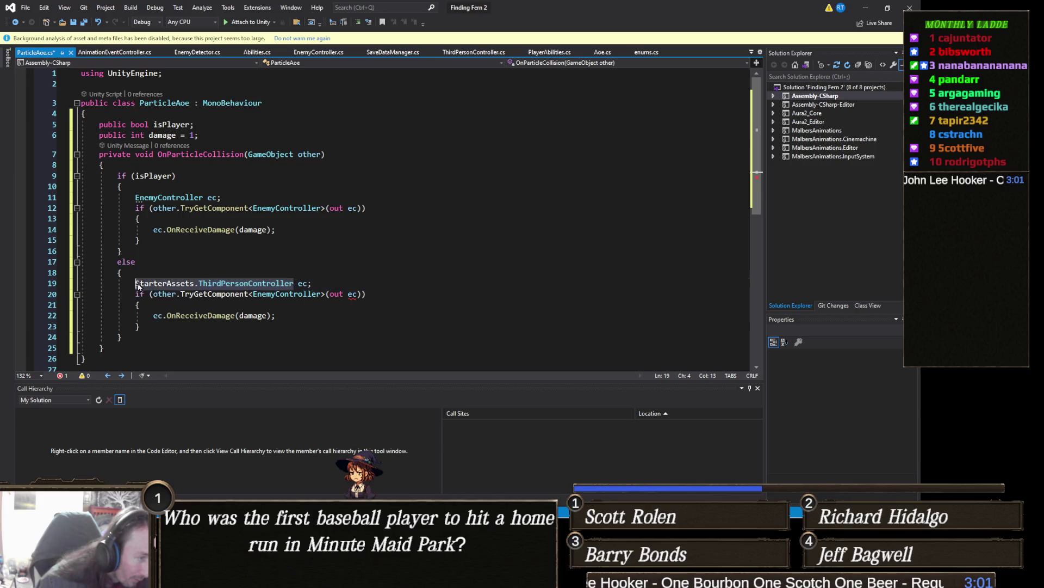
{"action": "double_click", "coordinate": [276, 296]}
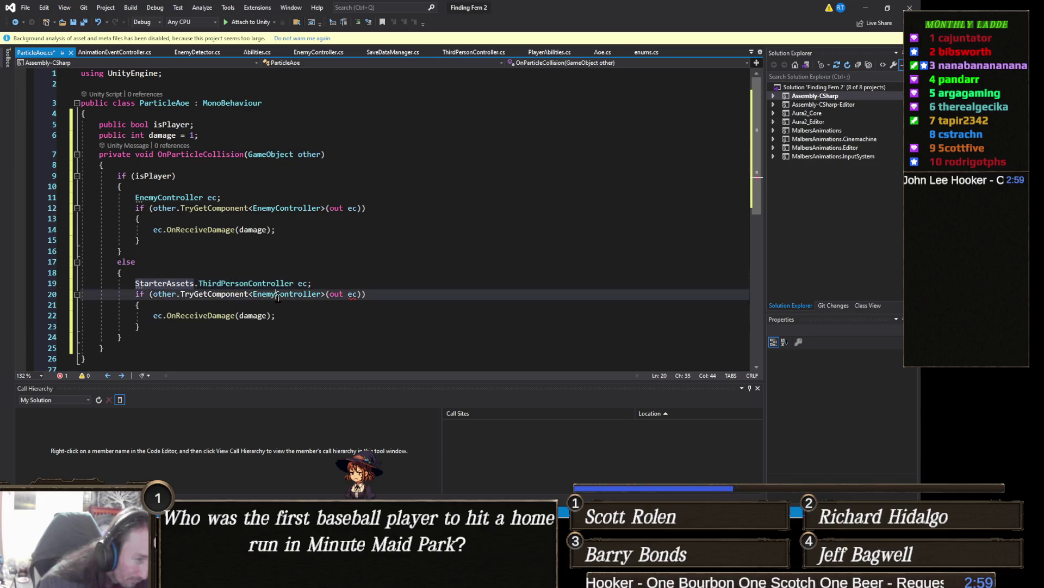
{"action": "key", "text": "ctrl+v"}
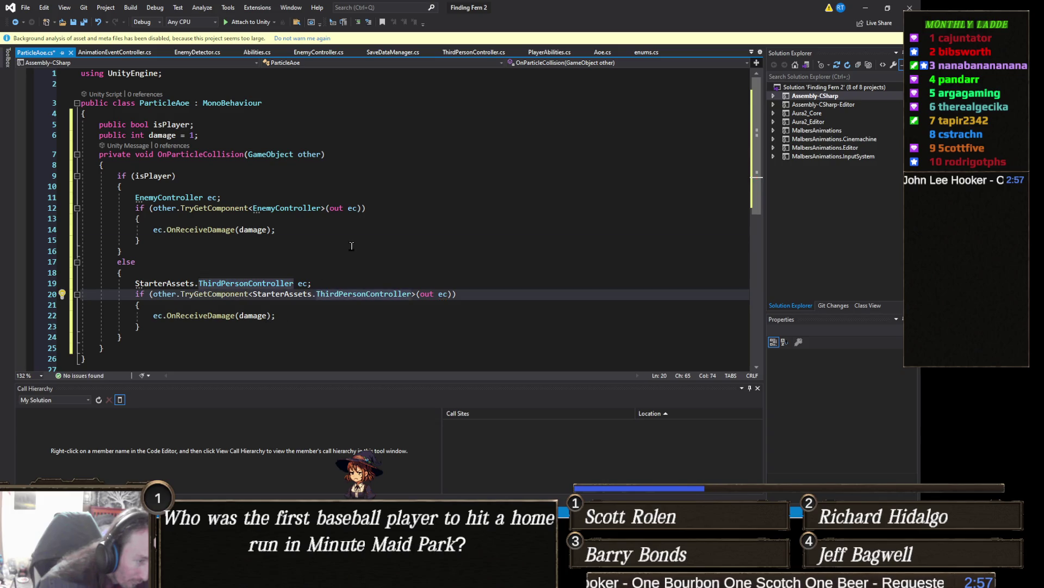
Save ParticleAoe.cs and return to the Unity editor.
{"action": "left_click", "coordinate": [335, 242]}
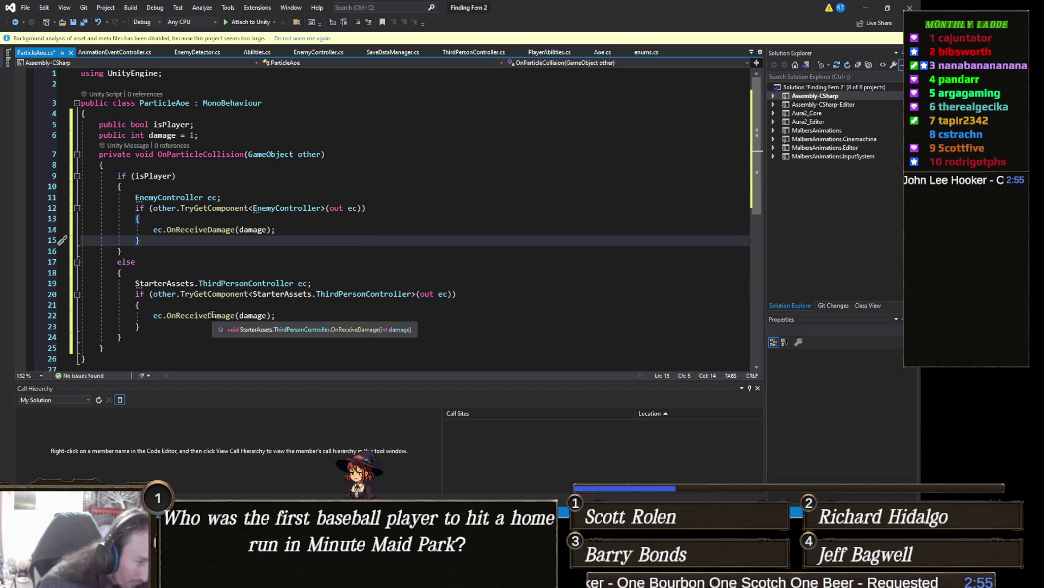
{"action": "key", "text": "ctrl+s"}
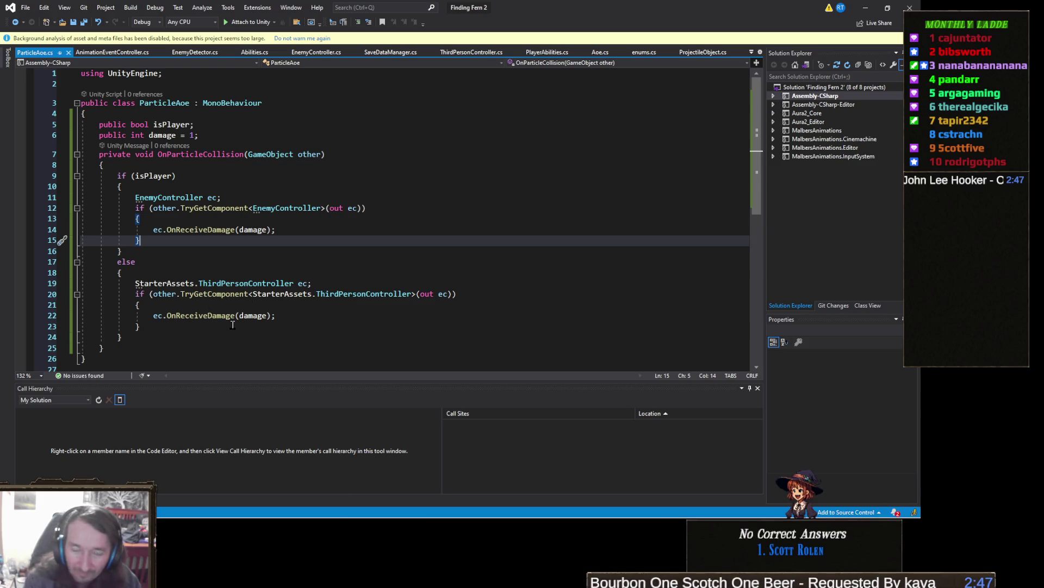
{"action": "left_click", "coordinate": [340, 229]}
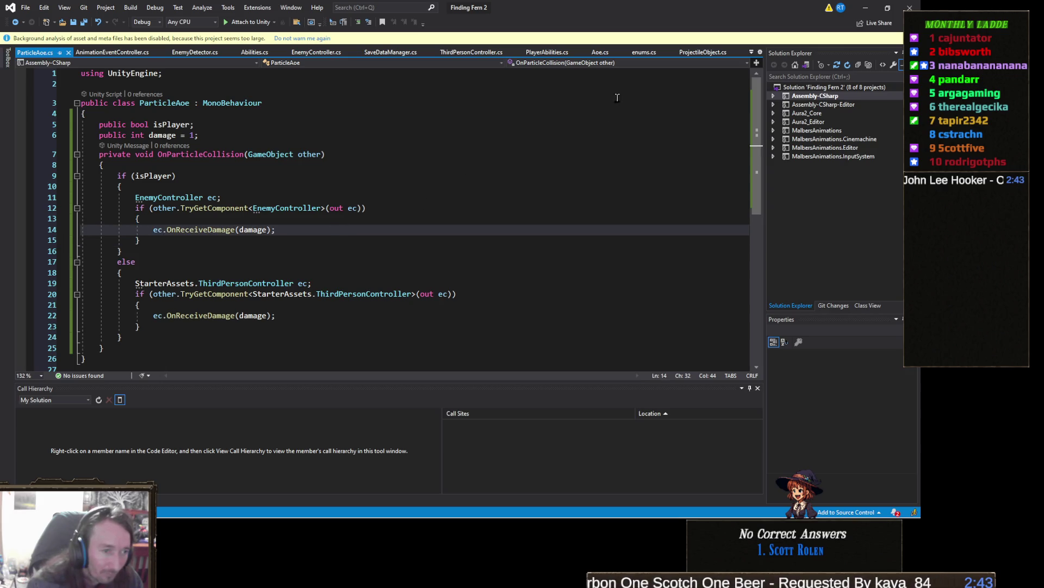
{"action": "left_click", "coordinate": [867, 12]}
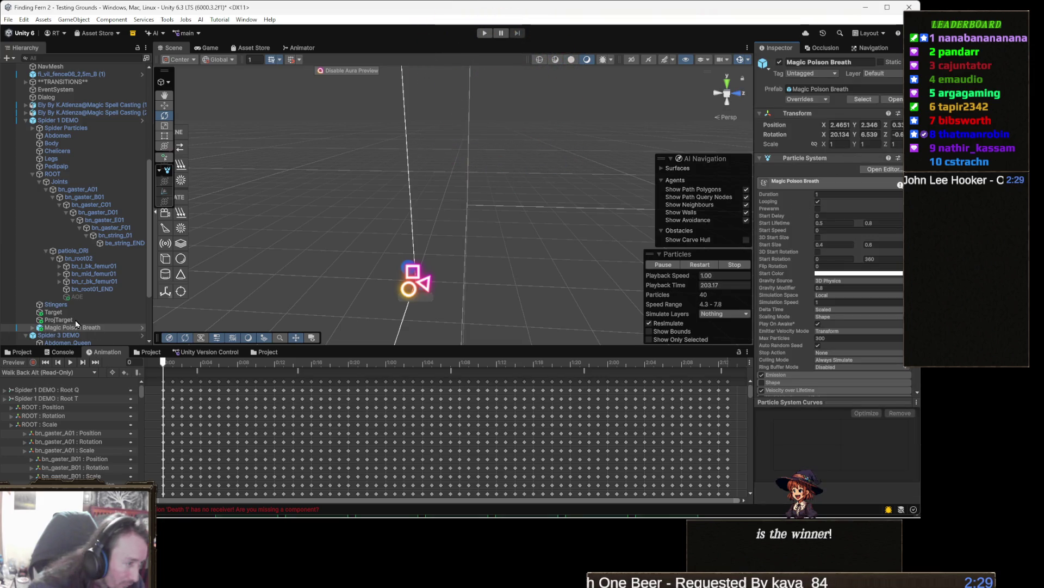
Put the spider's AOE object on the Ignore Raycast layer.
{"action": "left_click", "coordinate": [94, 297]}
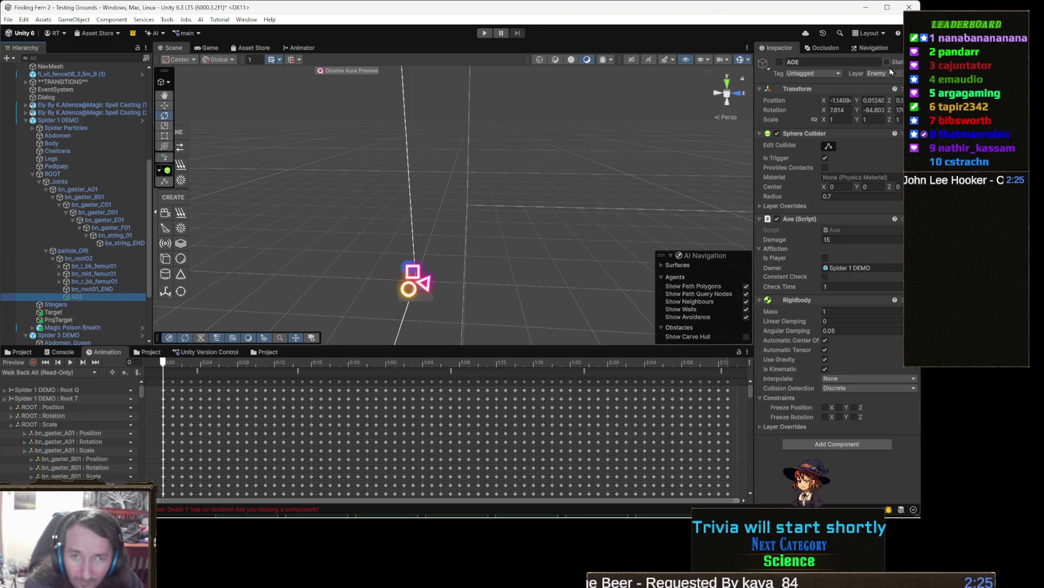
{"action": "left_click", "coordinate": [885, 74]}
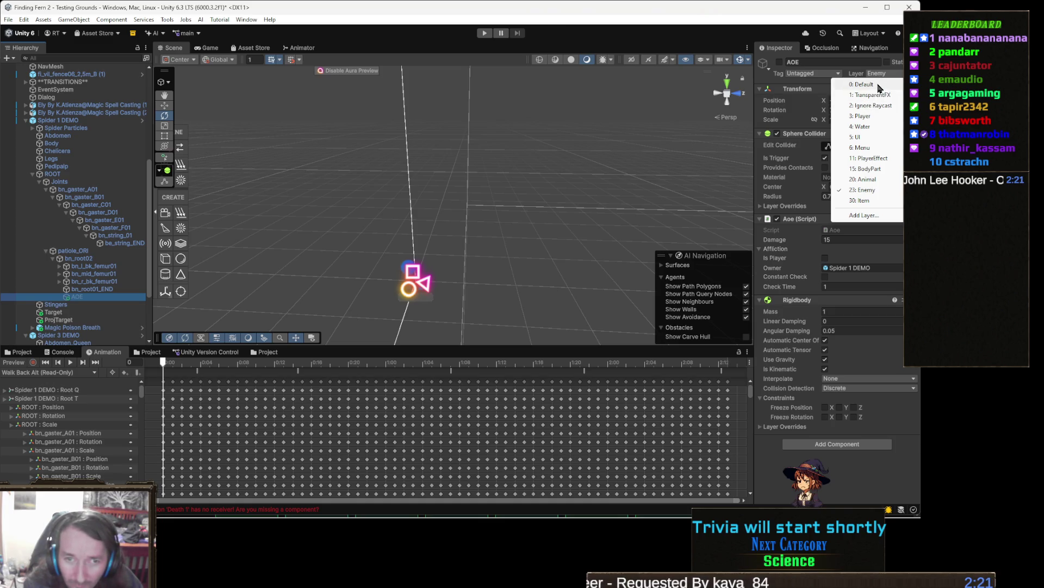
{"action": "left_click", "coordinate": [874, 106]}
{"action": "left_click_drag", "start_coordinate": [435, 218], "coordinate": [426, 208]}
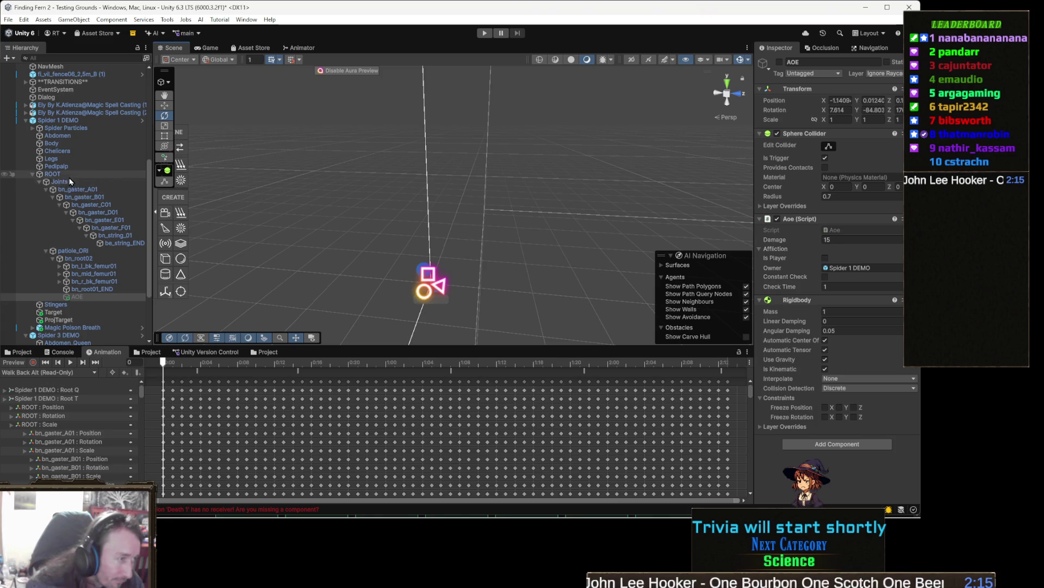
Disable Magic Poison Breath and load the spider's Cast clip in the Animation window.
{"action": "left_click", "coordinate": [77, 121]}
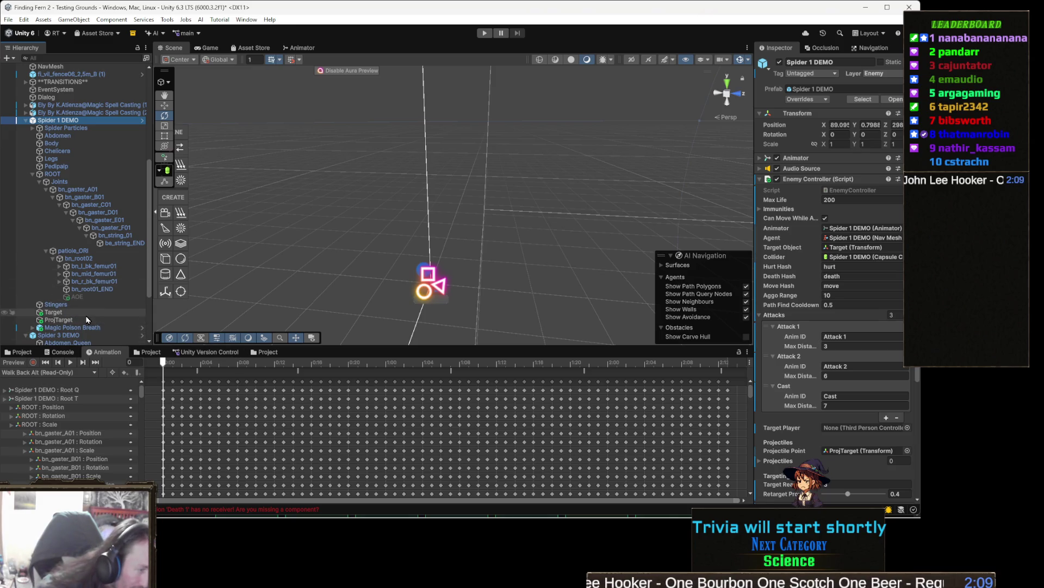
{"action": "left_click", "coordinate": [100, 327]}
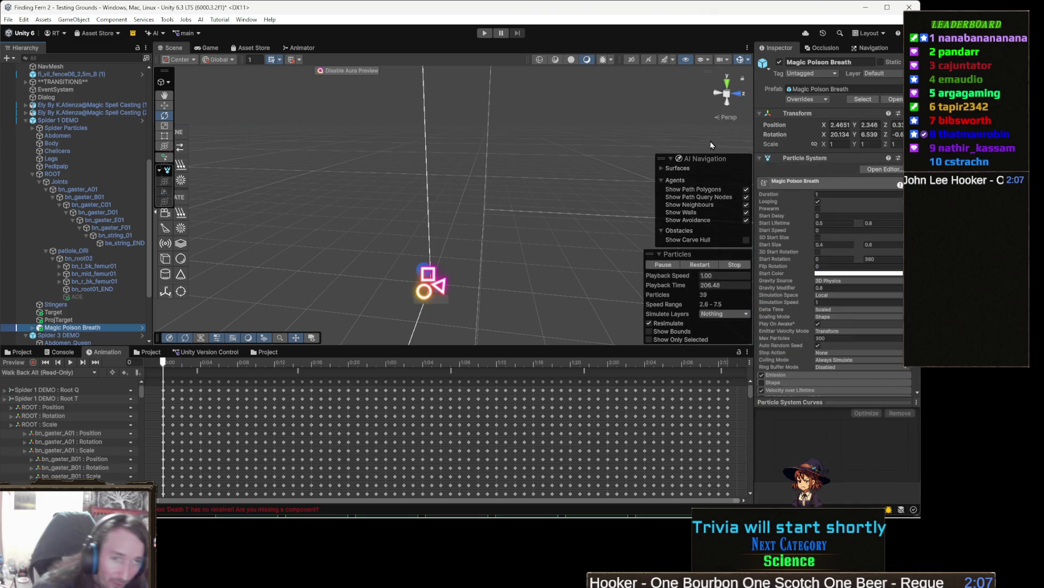
{"action": "left_click", "coordinate": [779, 62]}
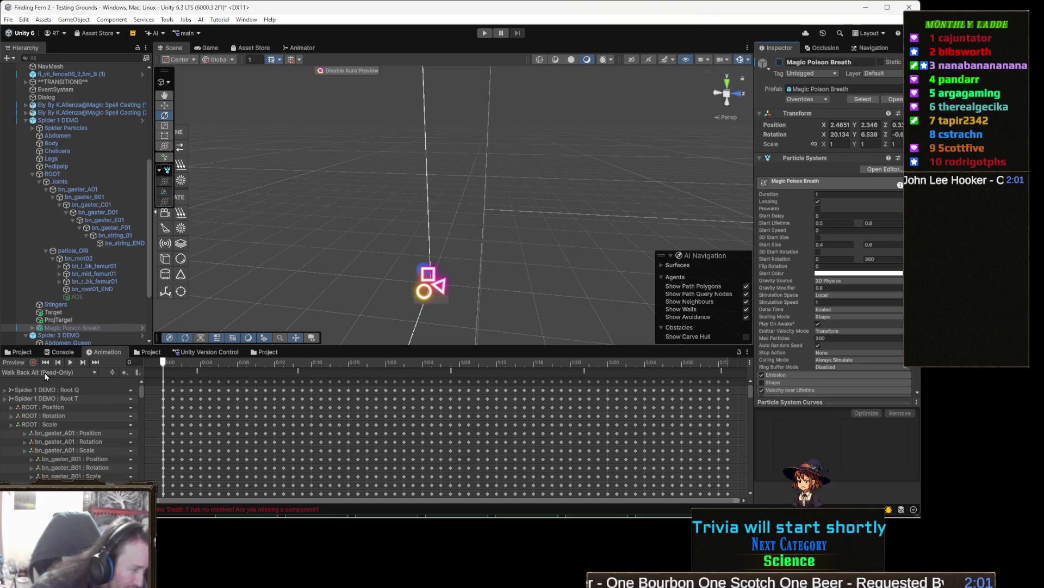
{"action": "left_click", "coordinate": [45, 374]}
{"action": "left_click", "coordinate": [43, 209]}
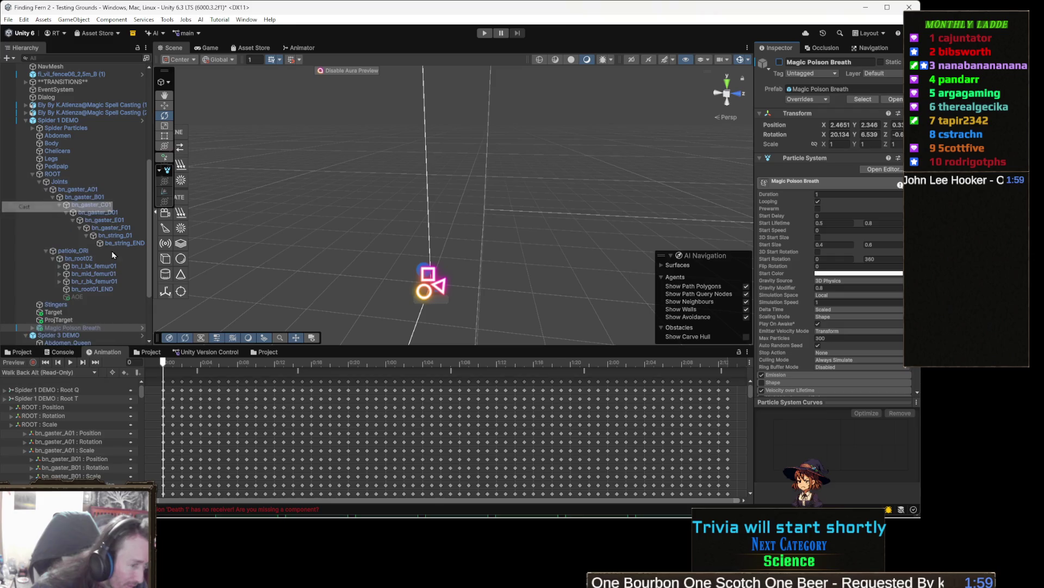
Record Magic Poison Breath turning on at frame 17 and off at frame 70 in Cast.
{"action": "mouse_move", "coordinate": [183, 363]}
{"action": "left_mouse_down"}
{"action": "mouse_move", "coordinate": [345, 363]}
{"action": "mouse_move", "coordinate": [274, 367]}
{"action": "left_mouse_up"}
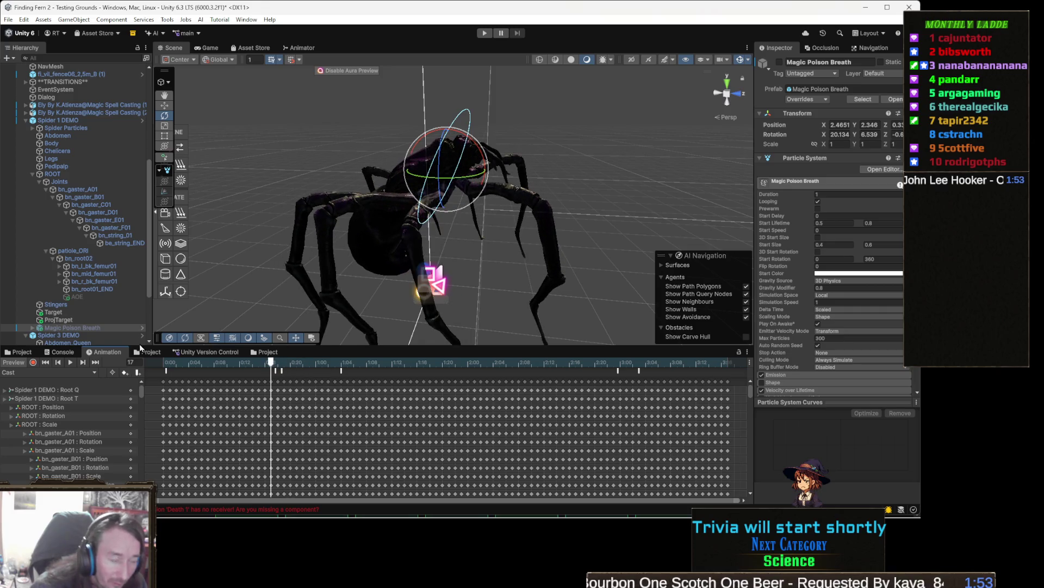
{"action": "left_click", "coordinate": [34, 362]}
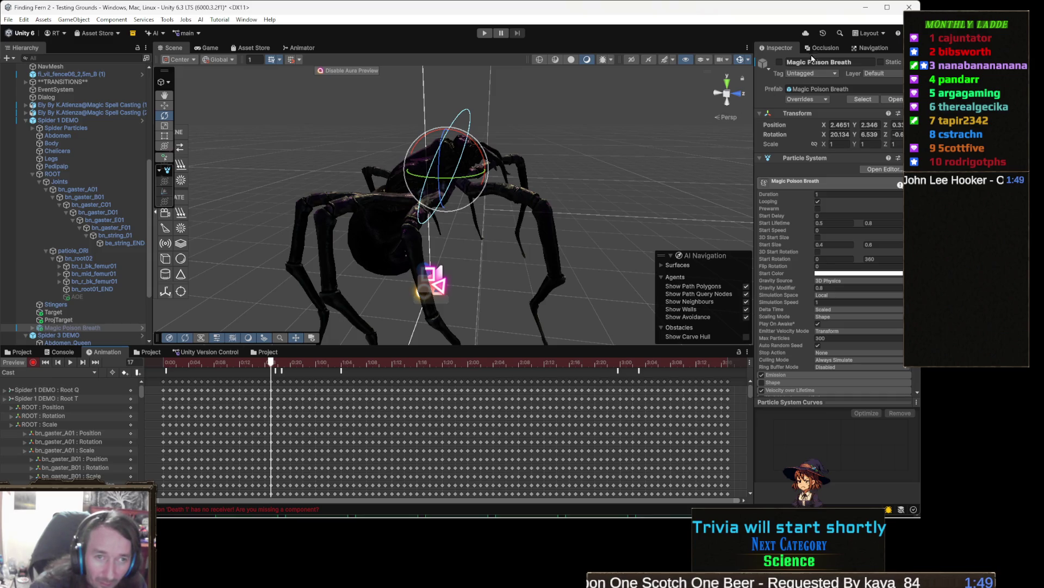
{"action": "left_click", "coordinate": [780, 62]}
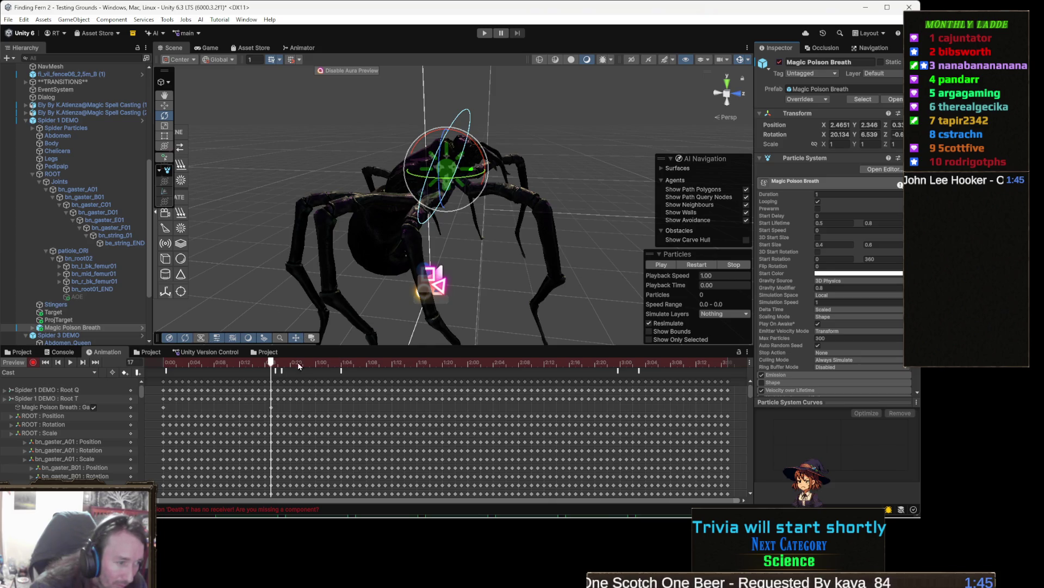
{"action": "mouse_move", "coordinate": [280, 364]}
{"action": "left_mouse_down"}
{"action": "mouse_move", "coordinate": [625, 375]}
{"action": "mouse_move", "coordinate": [606, 378]}
{"action": "left_mouse_up"}
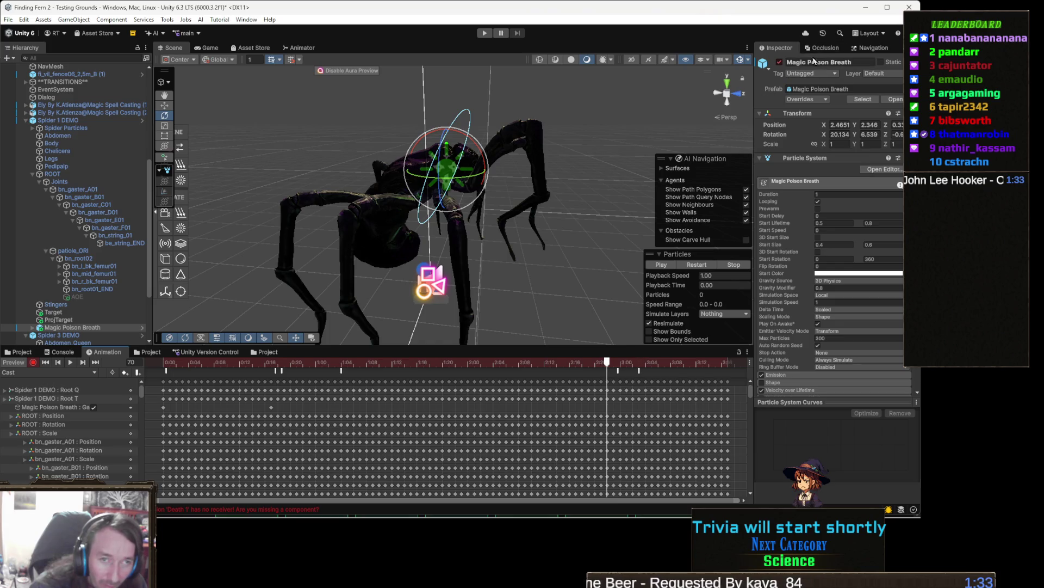
{"action": "left_click", "coordinate": [779, 63]}
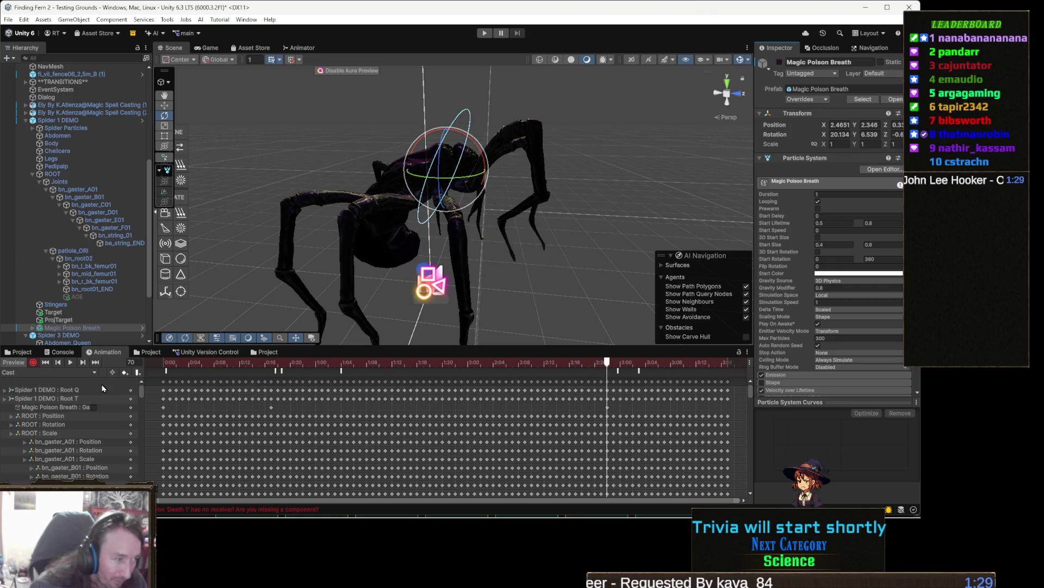
{"action": "left_click", "coordinate": [32, 363]}
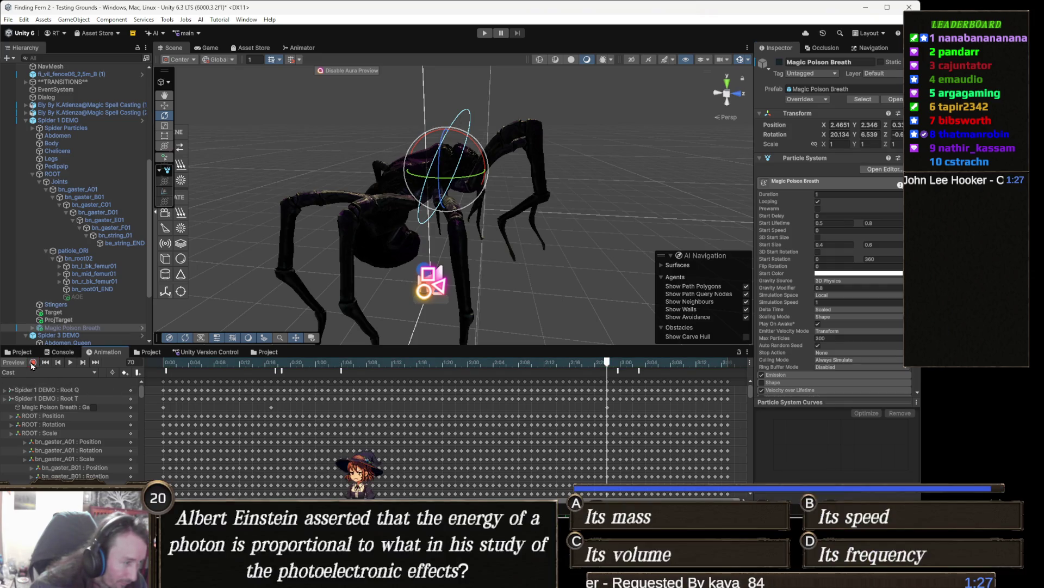
Select the spell-casting character and enter Play mode to test the spider.
{"action": "left_click_drag", "start_coordinate": [389, 204], "coordinate": [417, 194]}
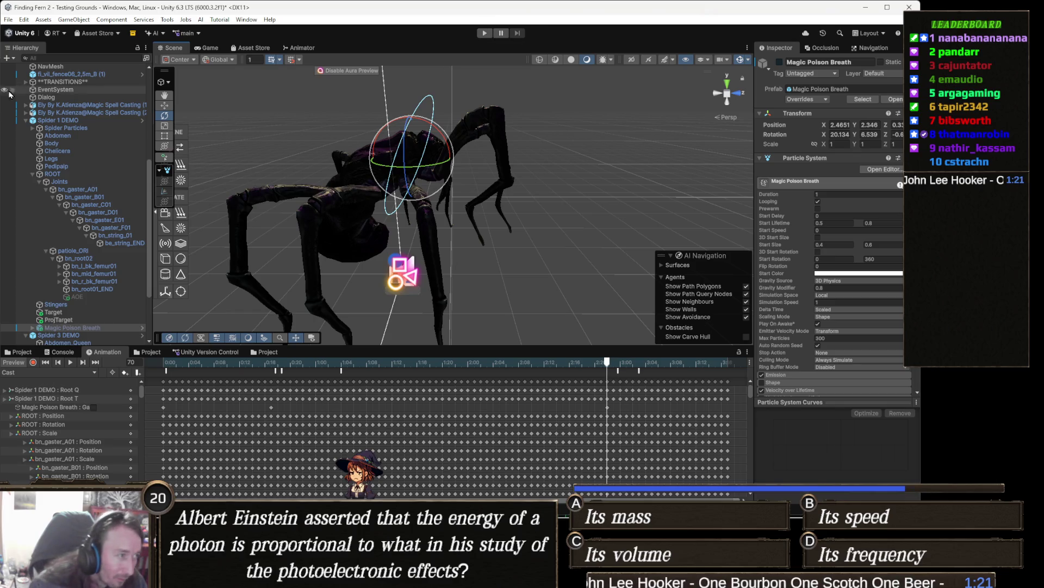
{"action": "left_click", "coordinate": [66, 114]}
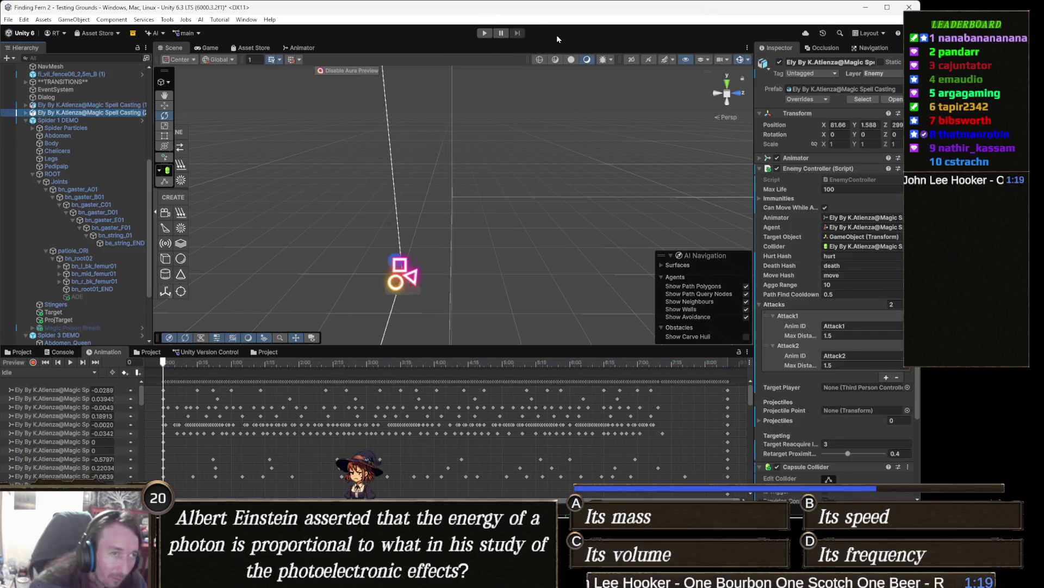
{"action": "left_click", "coordinate": [481, 34]}
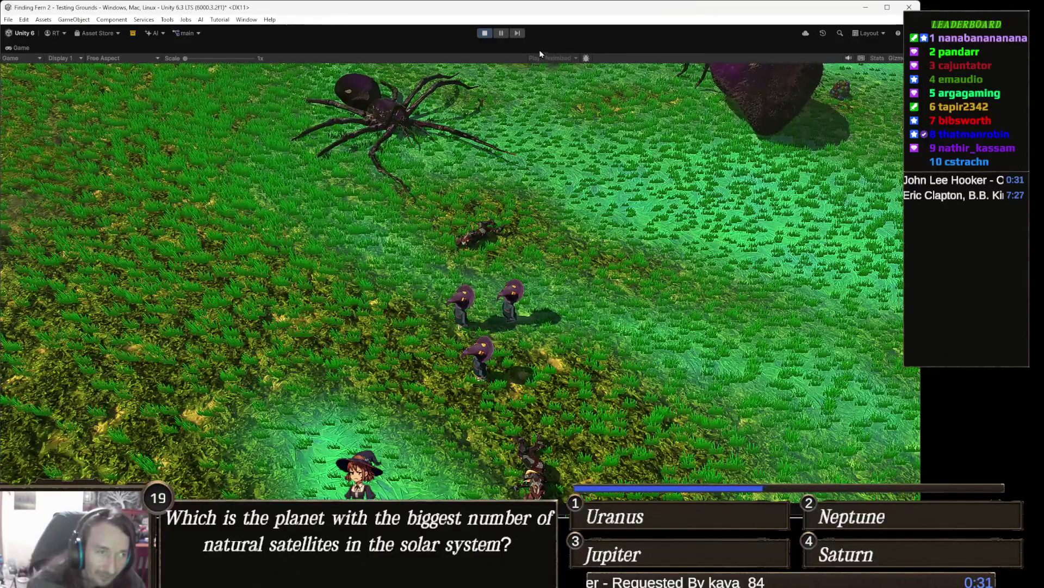
{"action": "left_click", "coordinate": [485, 33]}
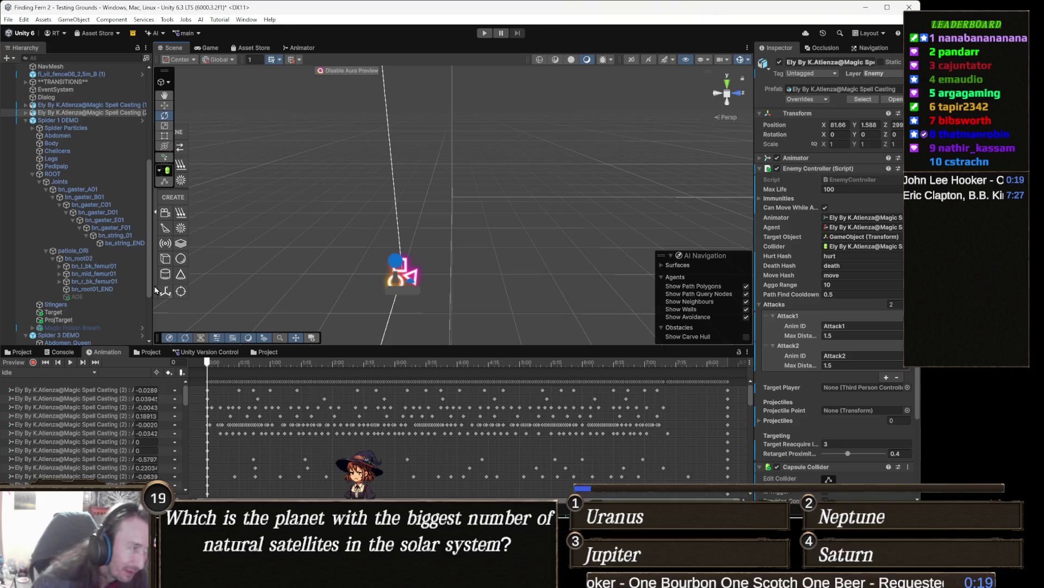
{"action": "left_click", "coordinate": [480, 36]}
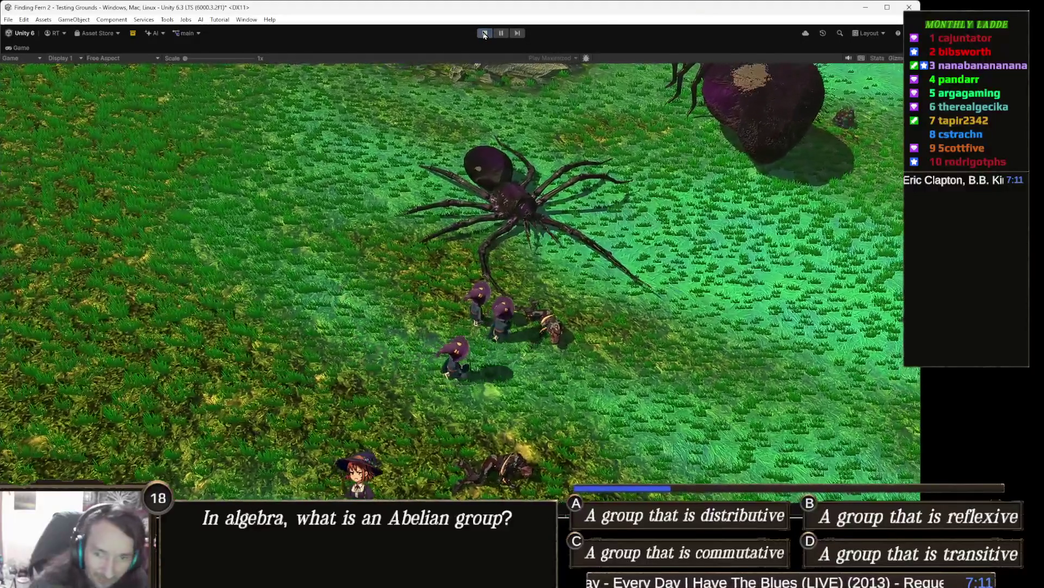
{"action": "left_click", "coordinate": [484, 33]}
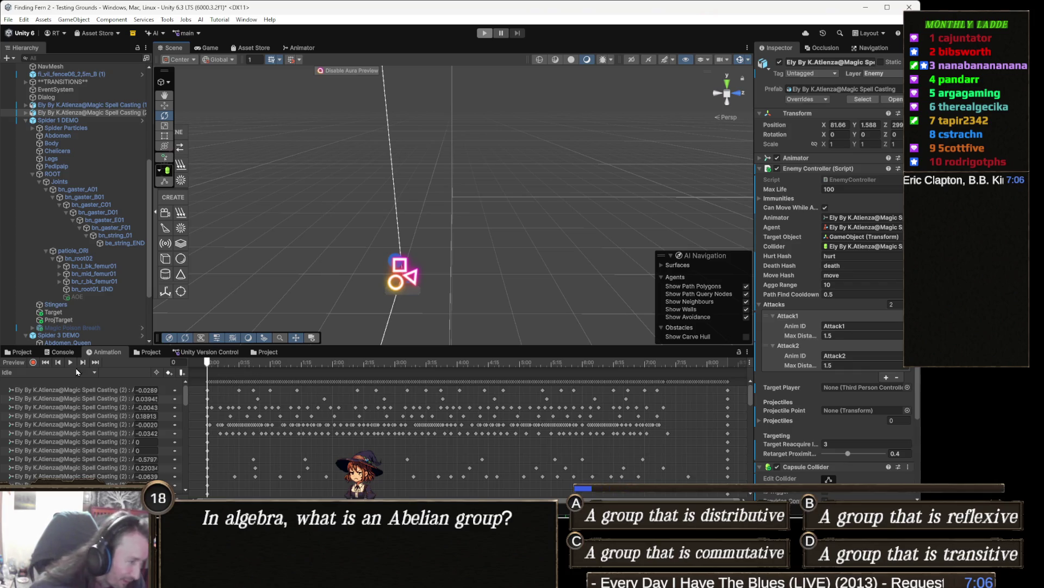
{"action": "left_click", "coordinate": [41, 374]}
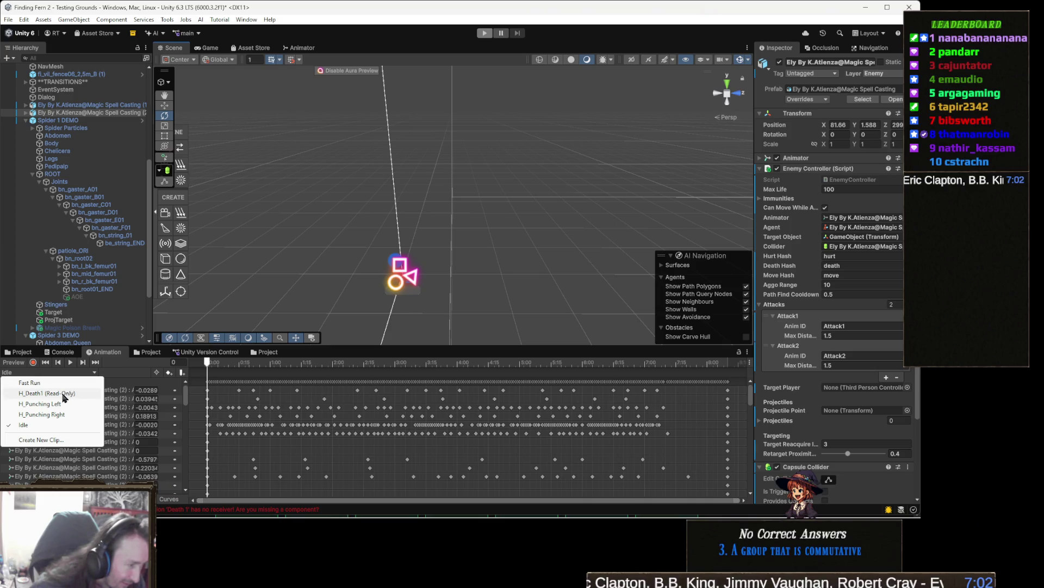
Select Spider 1 DEMO and preview its Cast clip at frame 14.
{"action": "left_click", "coordinate": [323, 355]}
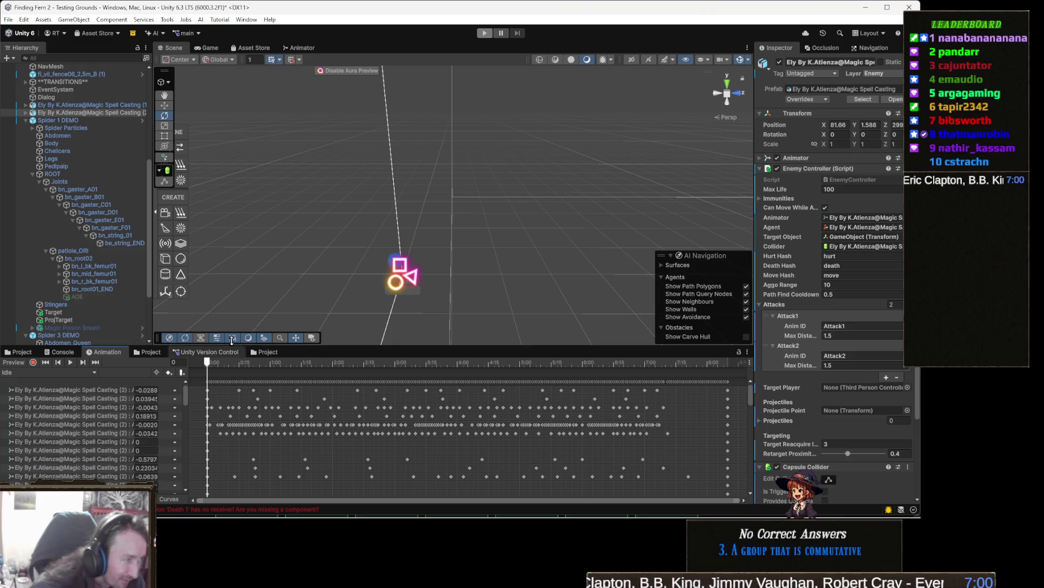
{"action": "left_click", "coordinate": [82, 175]}
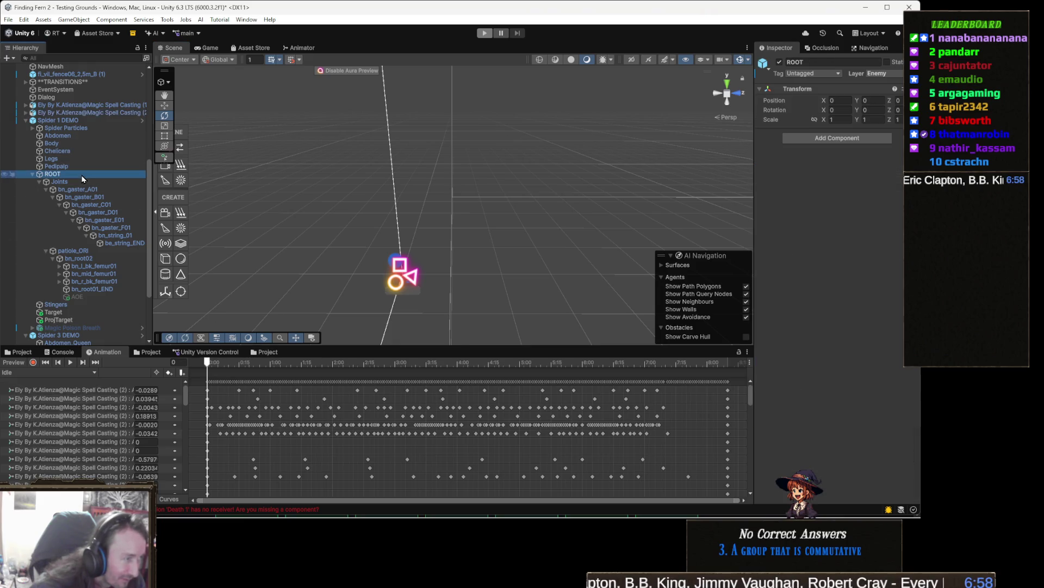
{"action": "left_click", "coordinate": [57, 120]}
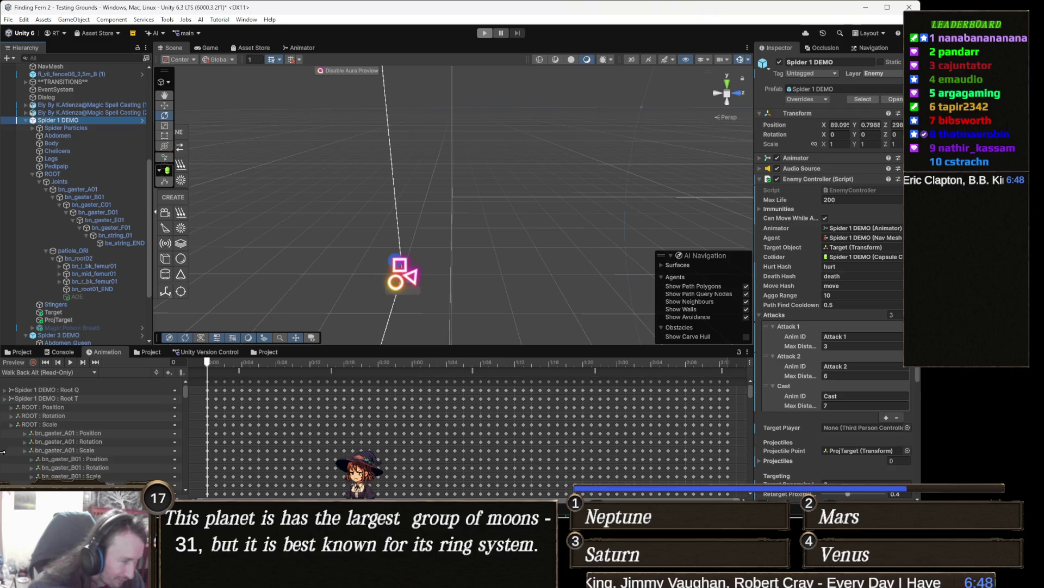
{"action": "left_click", "coordinate": [69, 373]}
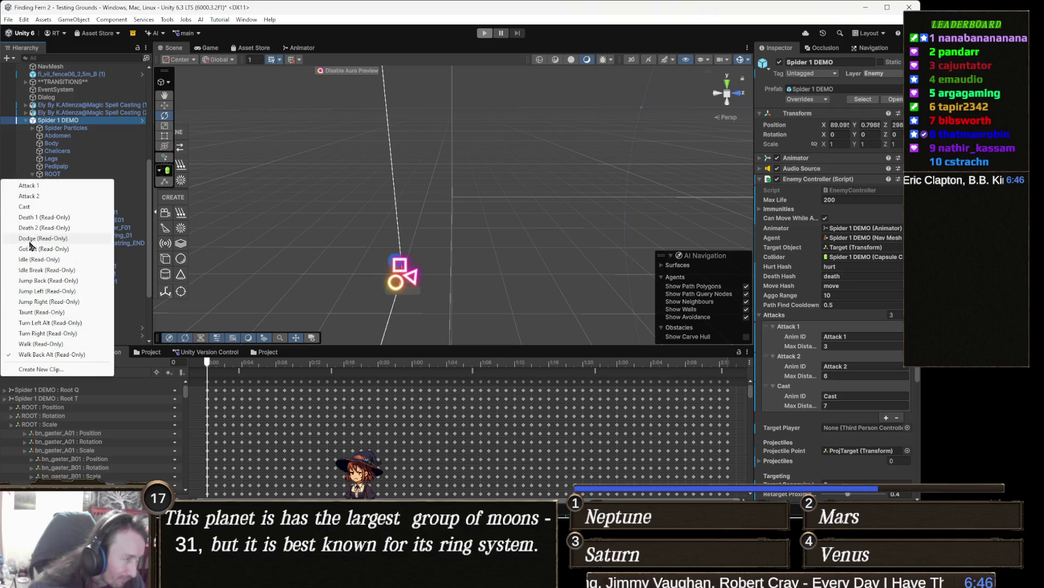
{"action": "left_click", "coordinate": [44, 208]}
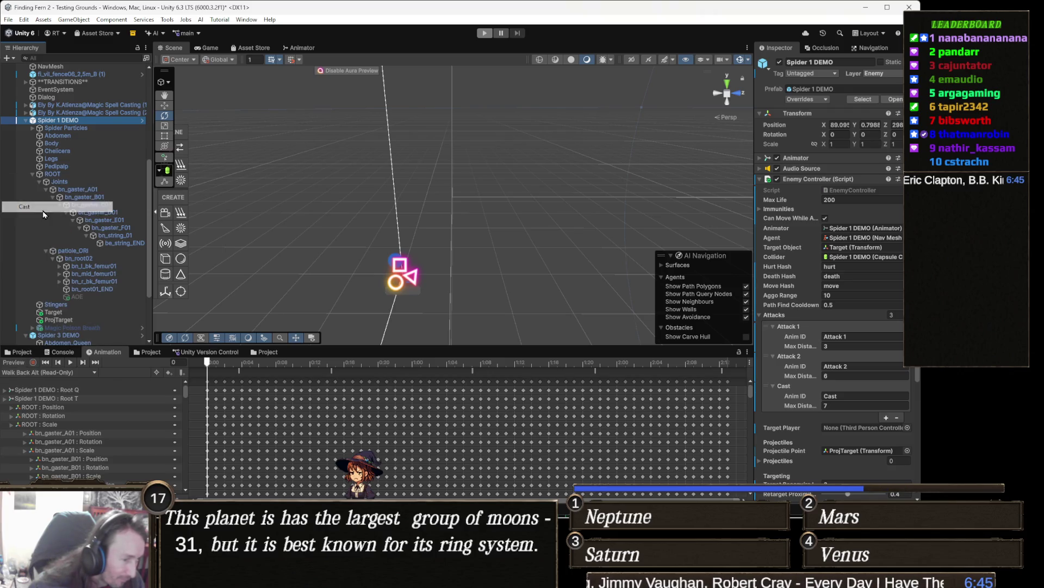
{"action": "left_click", "coordinate": [290, 363]}
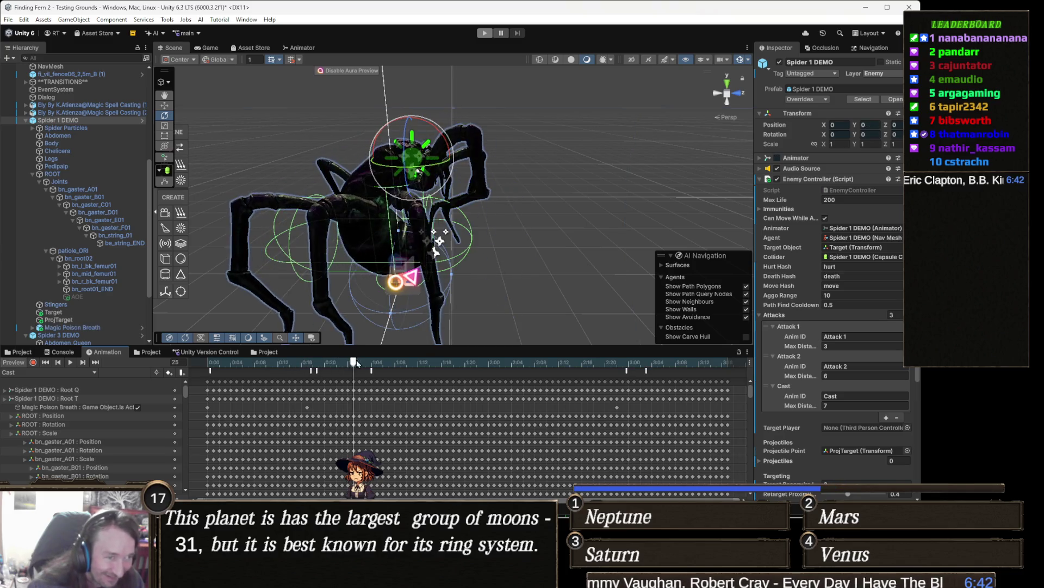
Switch to the Attack 2 clip and scrub its pose between frames 16 and 8.
{"action": "left_click", "coordinate": [47, 374]}
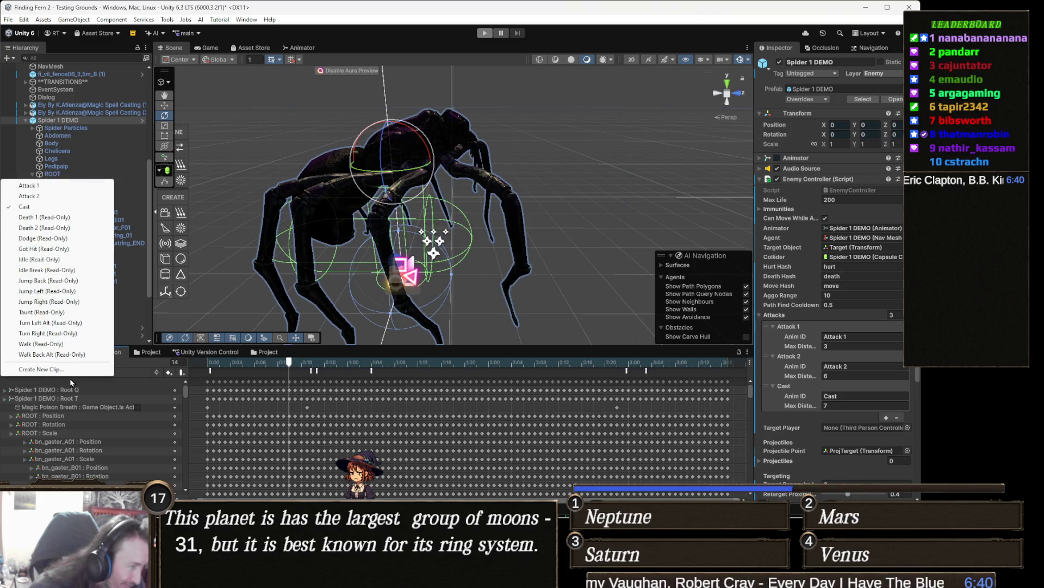
{"action": "left_click", "coordinate": [57, 197]}
{"action": "left_click_drag", "start_coordinate": [258, 366], "coordinate": [337, 363]}
{"action": "left_click_drag", "start_coordinate": [446, 234], "coordinate": [389, 245]}
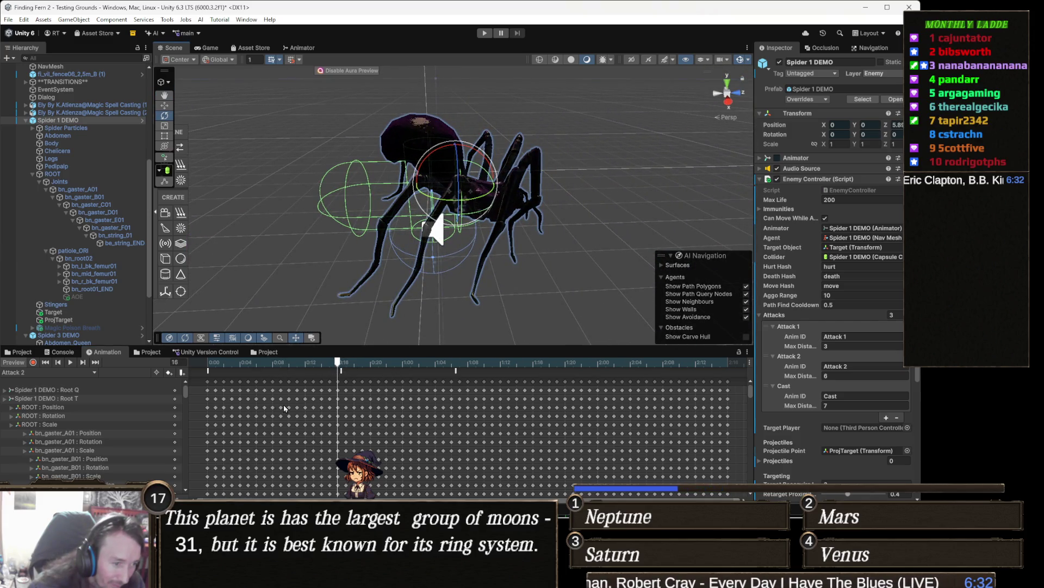
{"action": "mouse_move", "coordinate": [403, 363]}
{"action": "left_mouse_down"}
{"action": "mouse_move", "coordinate": [262, 362]}
{"action": "mouse_move", "coordinate": [338, 359]}
{"action": "left_mouse_up"}
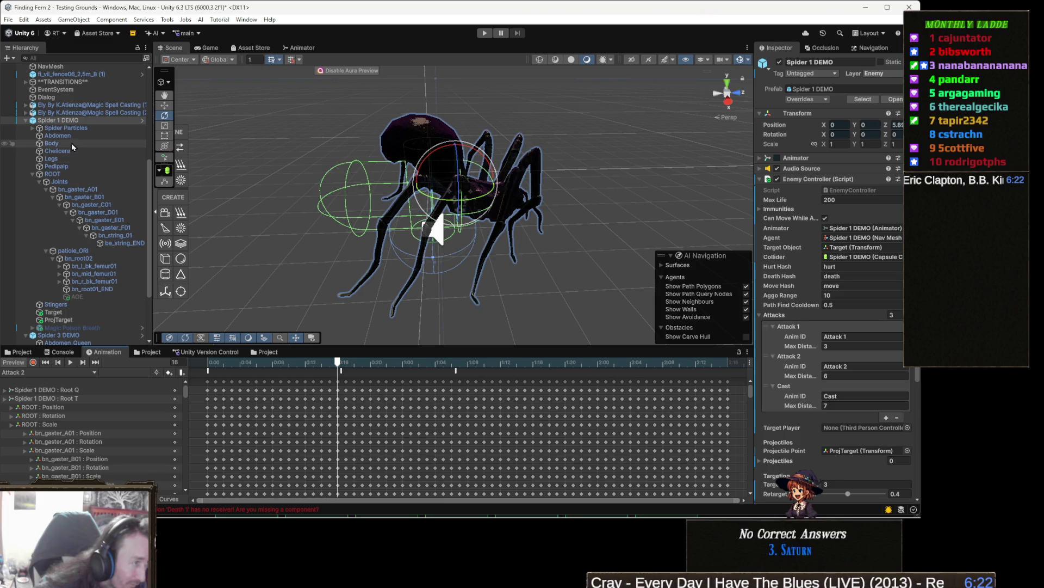
Create an empty child of Spider 1 DEMO named SlamAOE on the Ignore Raycast layer.
{"action": "right_click", "coordinate": [75, 124]}
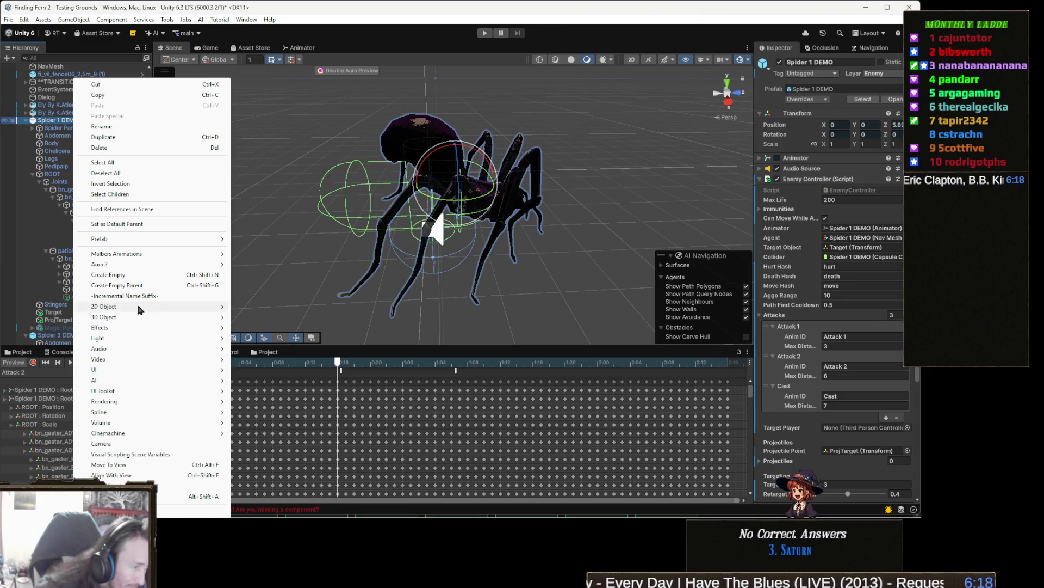
{"action": "mouse_move", "coordinate": [129, 307]}
{"action": "left_click", "coordinate": [139, 276]}
{"action": "type", "text": "SlamA"}
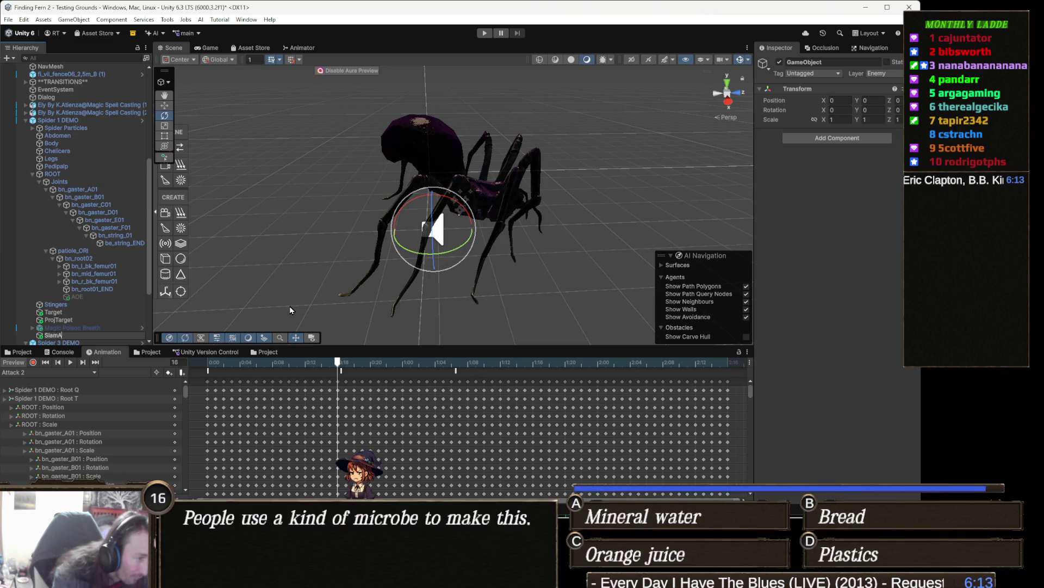
{"action": "type", "text": "OE"}
{"action": "key", "text": "Return"}
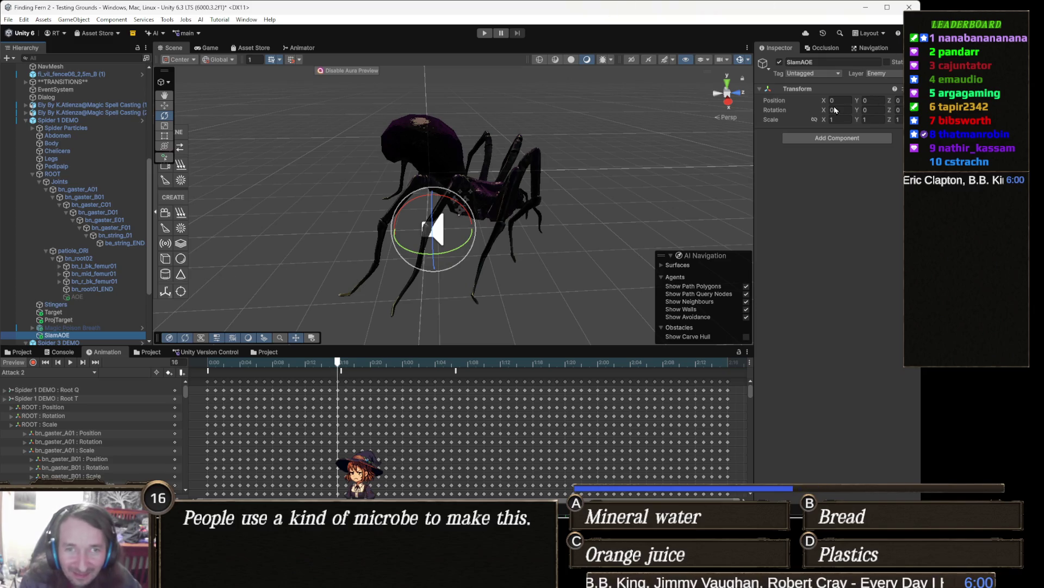
{"action": "left_click", "coordinate": [875, 74]}
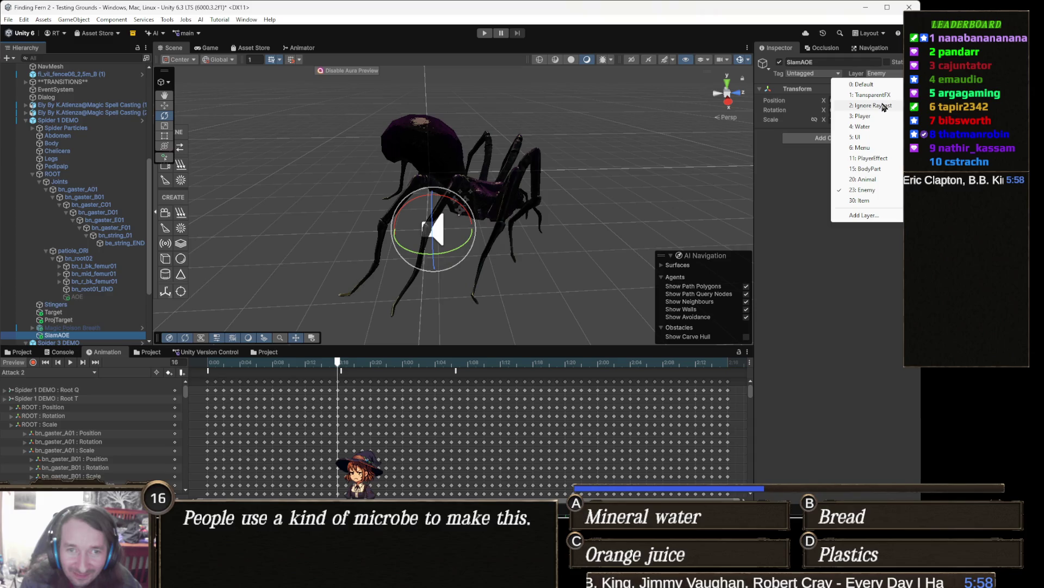
{"action": "left_click", "coordinate": [883, 105]}
Add a Sphere Collider with radius 2 to SlamAOE.
{"action": "left_click", "coordinate": [858, 139]}
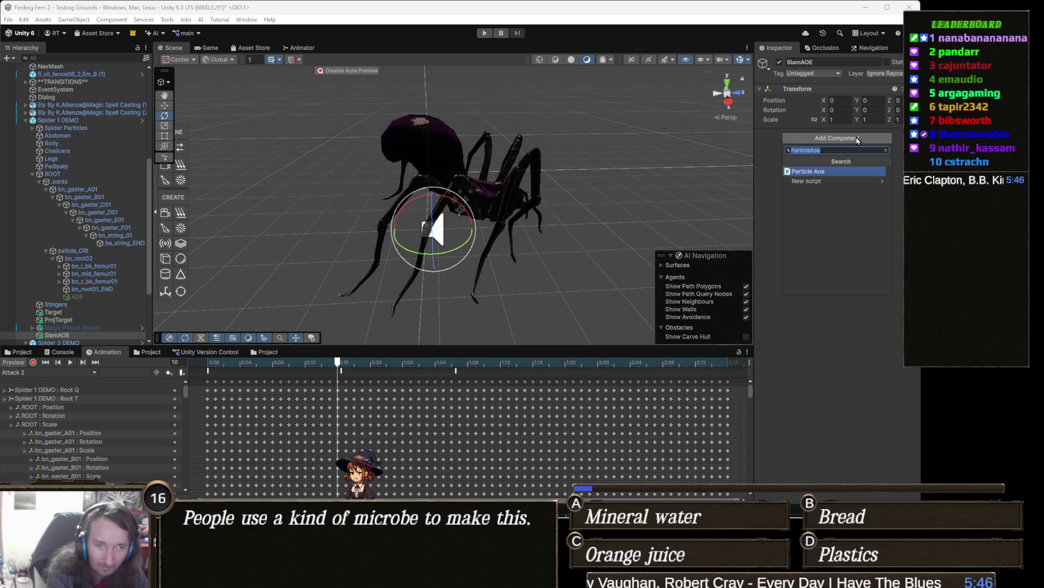
{"action": "type", "text": "sphere"}
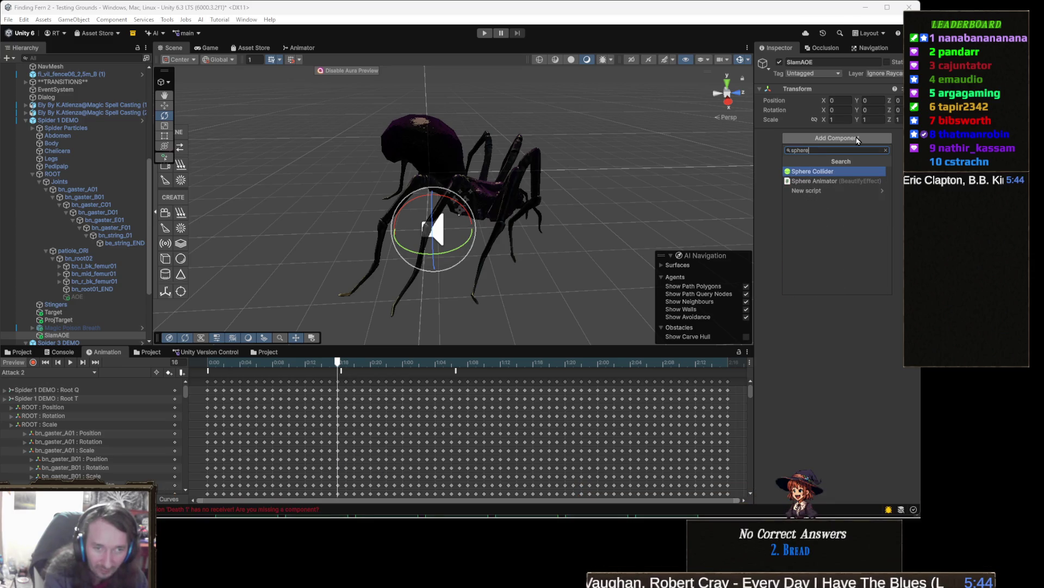
{"action": "key", "text": "Return"}
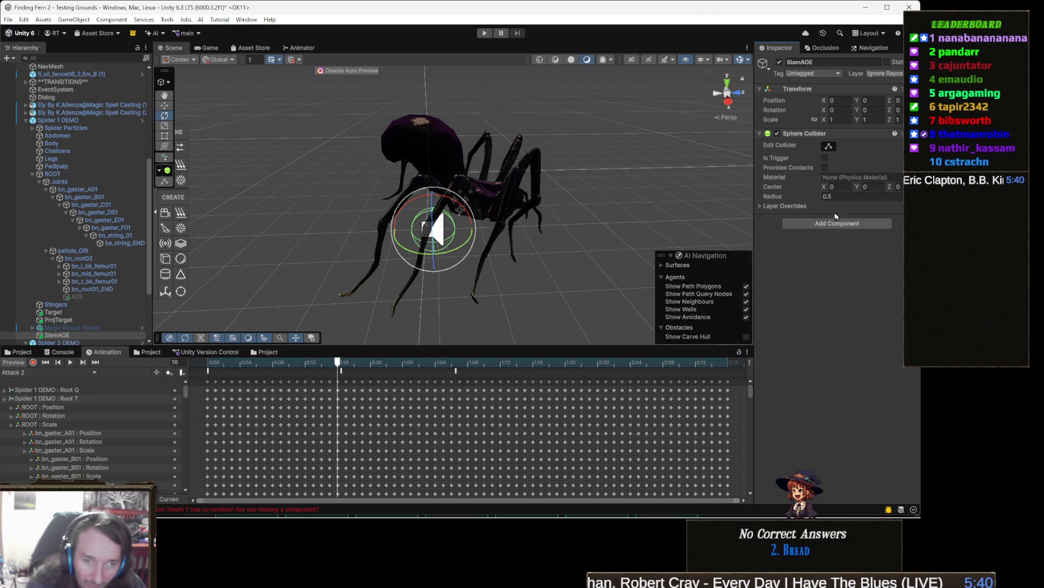
{"action": "left_click", "coordinate": [840, 195]}
{"action": "type", "text": "2"}
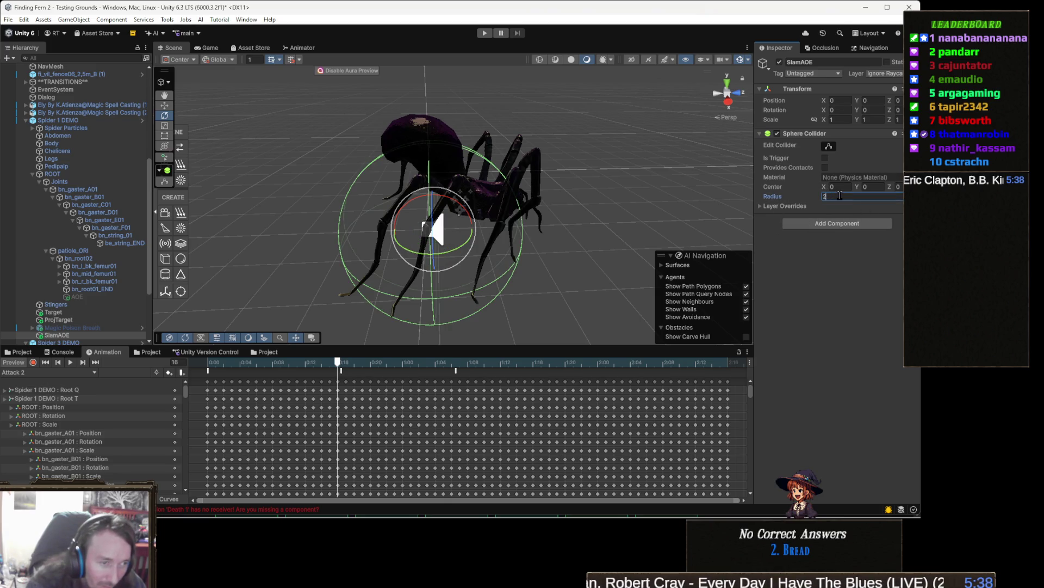
{"action": "mouse_move", "coordinate": [569, 240]}
{"action": "left_mouse_down"}
{"action": "mouse_move", "coordinate": [577, 246]}
{"action": "mouse_move", "coordinate": [549, 243]}
{"action": "left_mouse_up"}
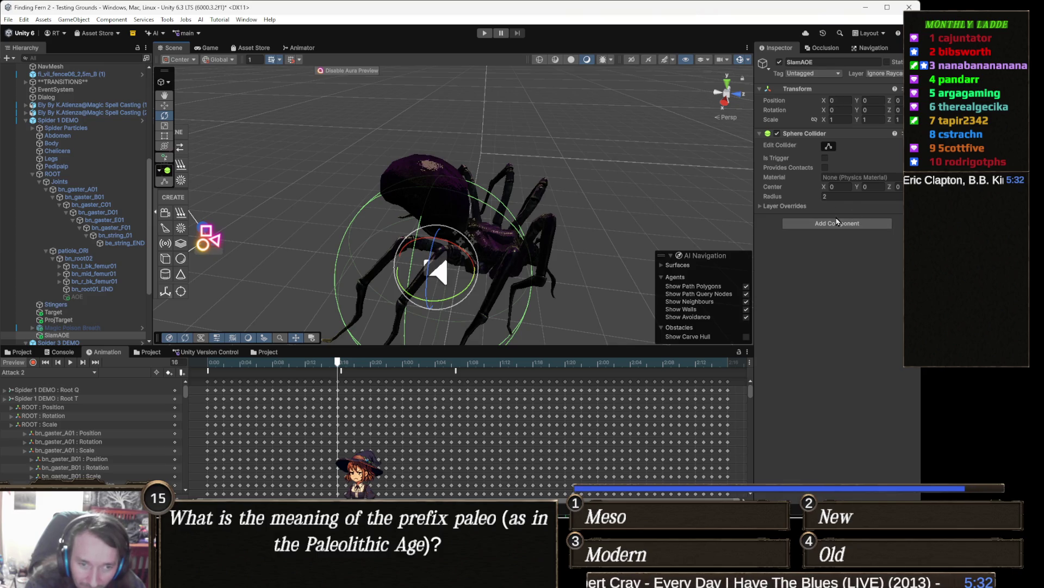
Make SlamAOE's sphere collider a trigger and add a Rigidbody.
{"action": "left_click", "coordinate": [825, 158]}
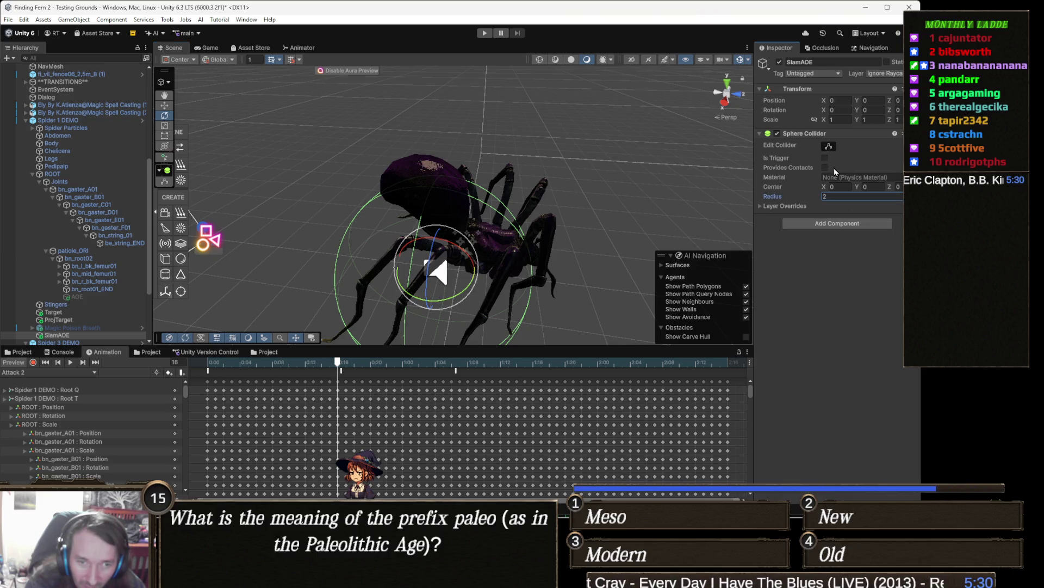
{"action": "left_click", "coordinate": [850, 230]}
{"action": "type", "text": "rigi"}
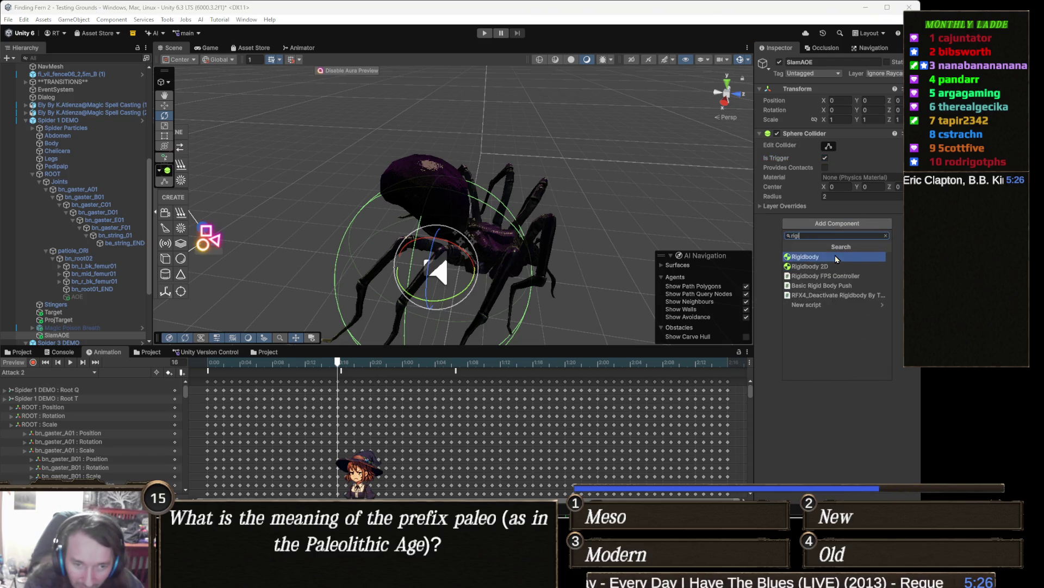
{"action": "left_click", "coordinate": [855, 257]}
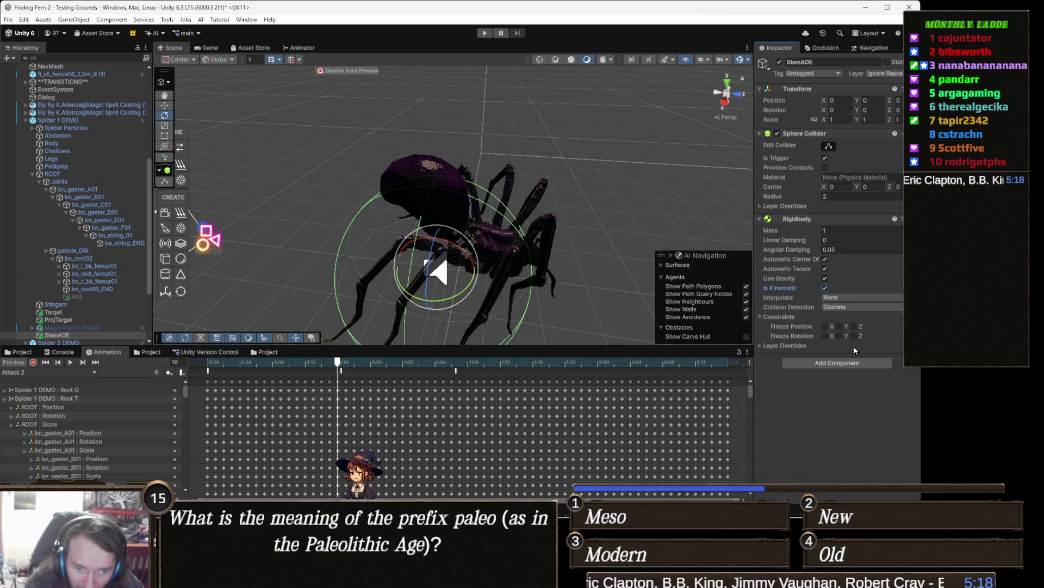
Add the Aoe script to SlamAOE and assign Spider 1 DEMO as its owner.
{"action": "left_click", "coordinate": [852, 365]}
{"action": "type", "text": "aoe"}
{"action": "left_click", "coordinate": [841, 400]}
{"action": "type", "text": "30"}
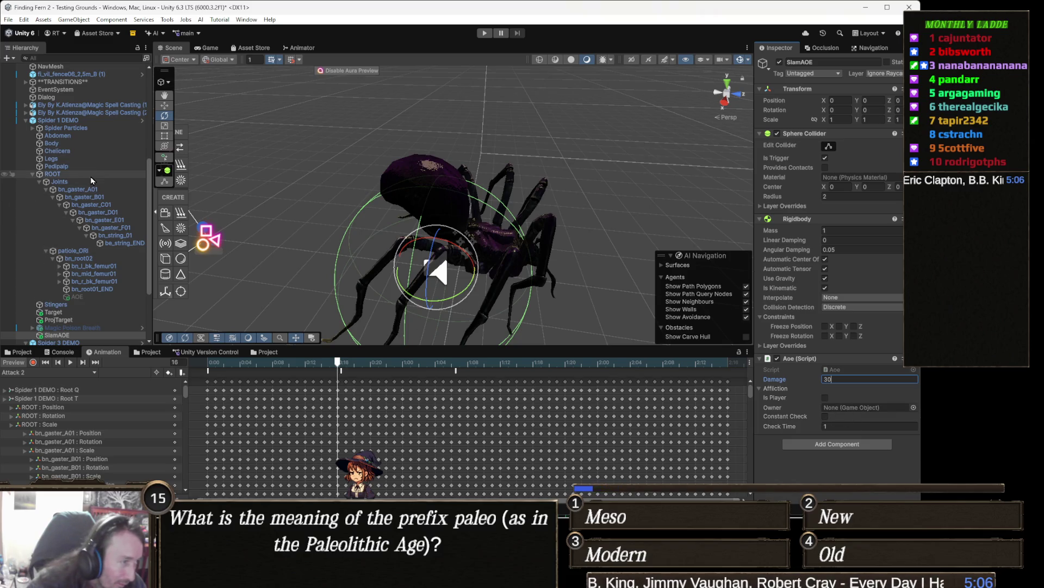
{"action": "mouse_move", "coordinate": [74, 122]}
{"action": "left_mouse_down"}
{"action": "mouse_move", "coordinate": [381, 262]}
{"action": "mouse_move", "coordinate": [870, 411]}
{"action": "left_mouse_up"}
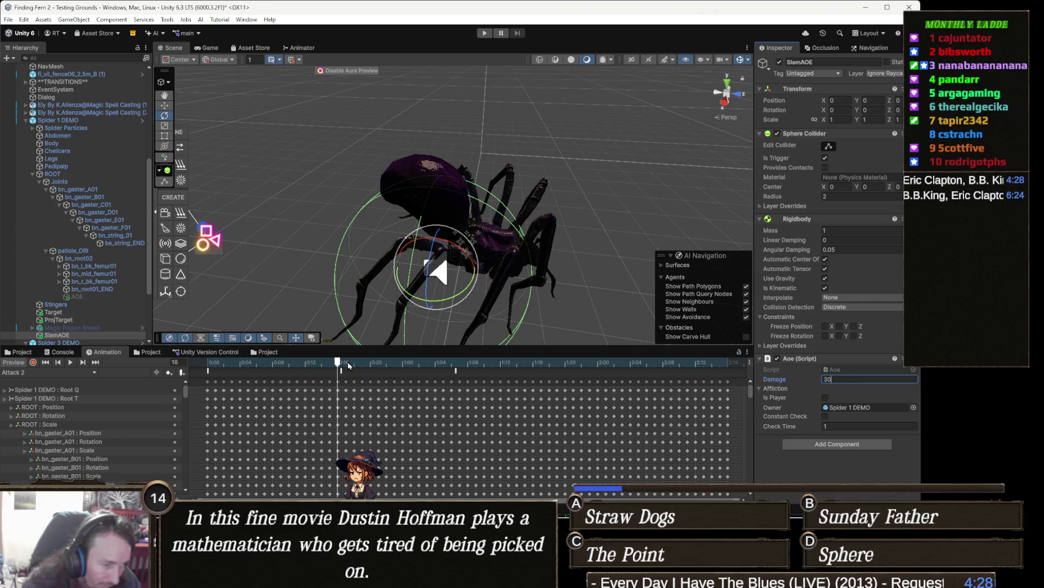
Start recording keys into Spider 1 DEMO's Attack 2 clip.
{"action": "left_click", "coordinate": [33, 362]}
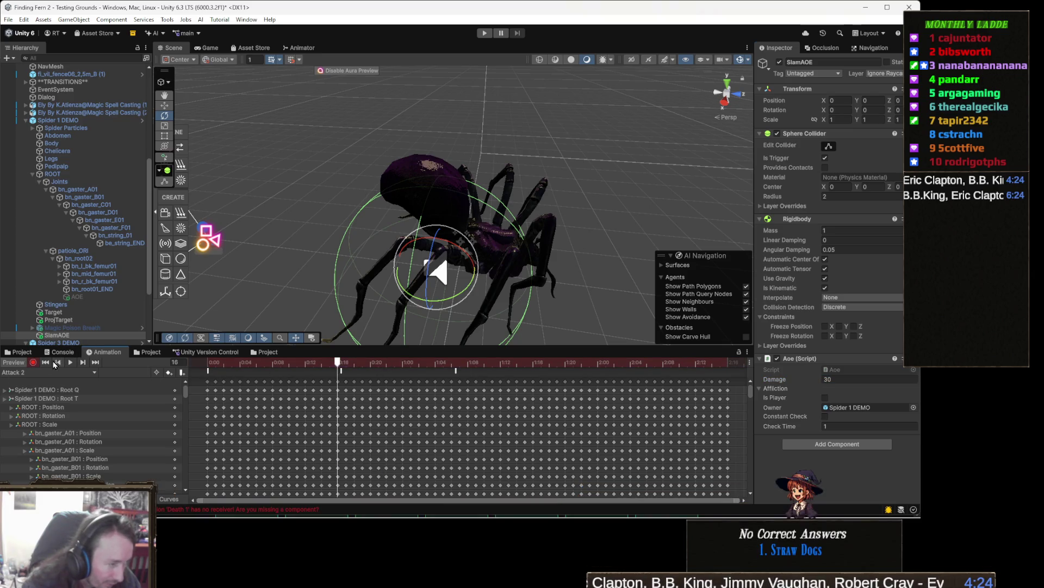
Leave SlamAOE disabled by default, keying it on at frame 12 and off at frame 19.
{"action": "left_click", "coordinate": [32, 364]}
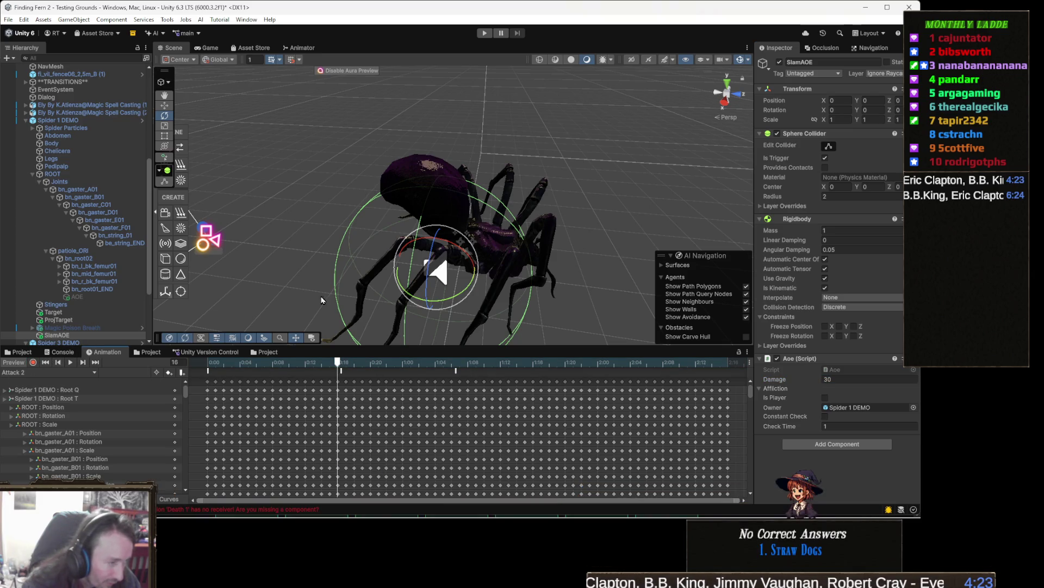
{"action": "left_click", "coordinate": [780, 63]}
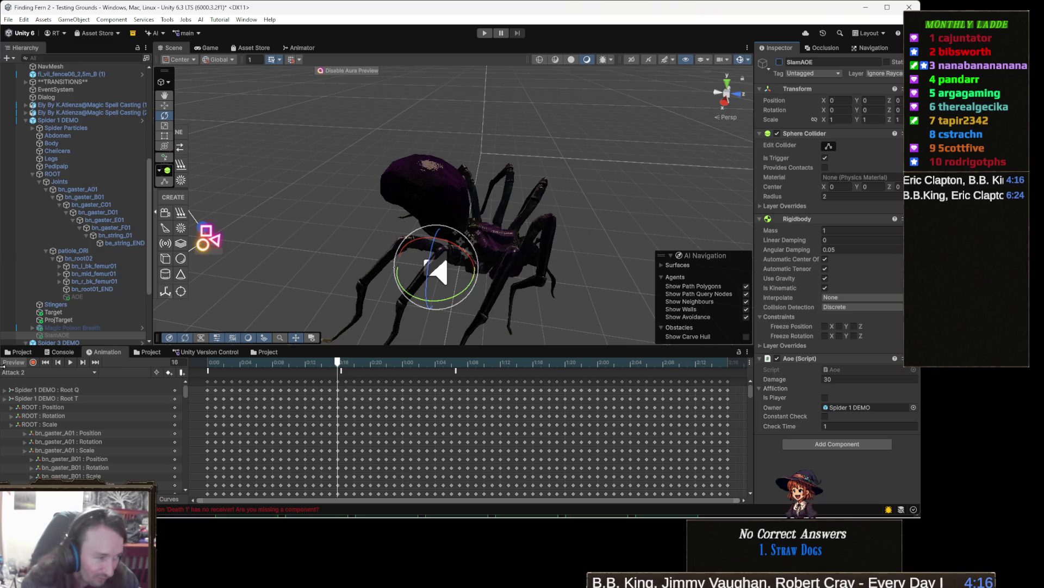
{"action": "left_click", "coordinate": [32, 362]}
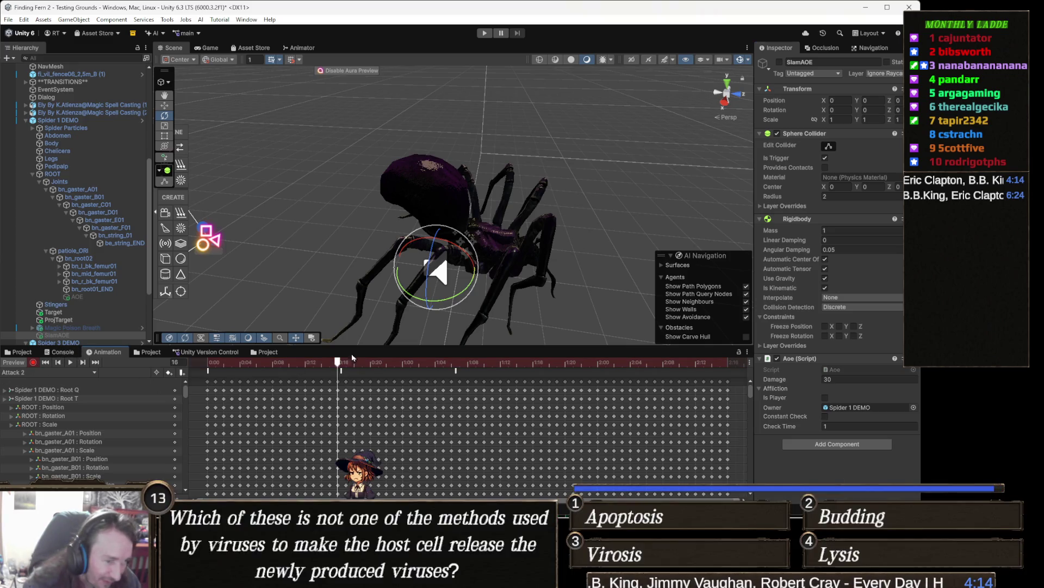
{"action": "left_click_drag", "start_coordinate": [323, 364], "coordinate": [313, 365]}
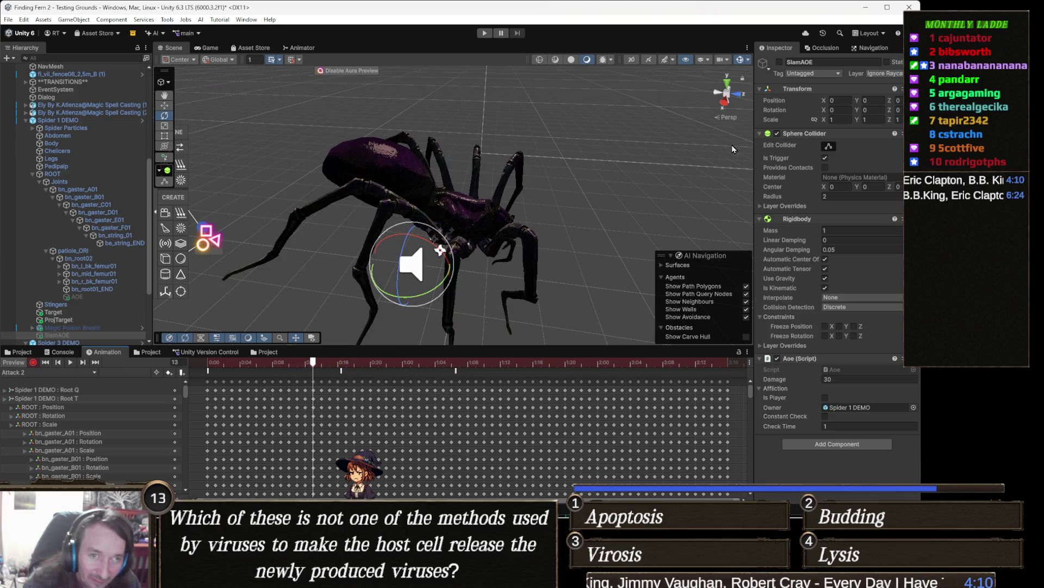
{"action": "left_click", "coordinate": [780, 62]}
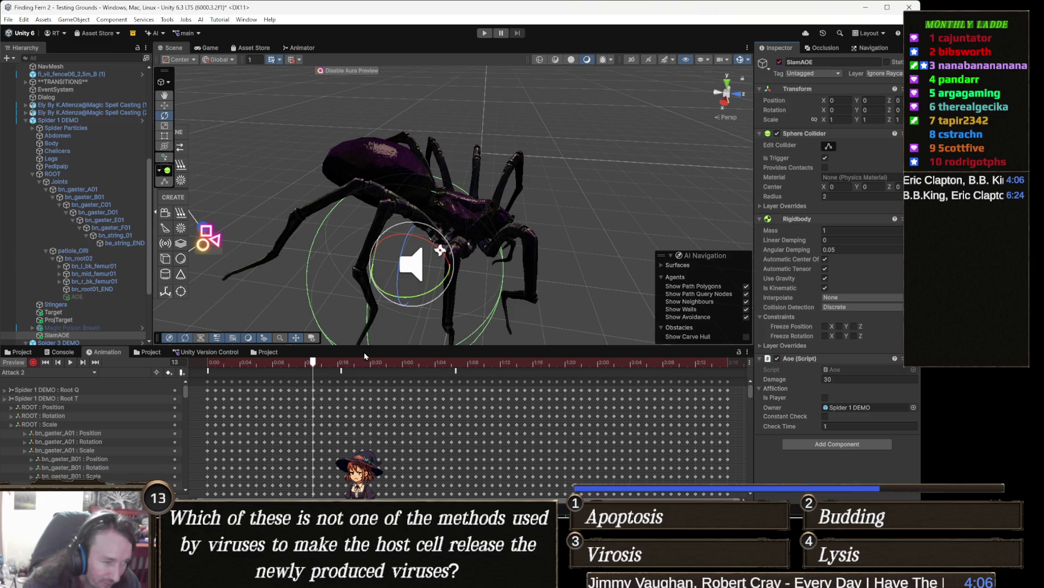
{"action": "left_click_drag", "start_coordinate": [337, 364], "coordinate": [363, 371]}
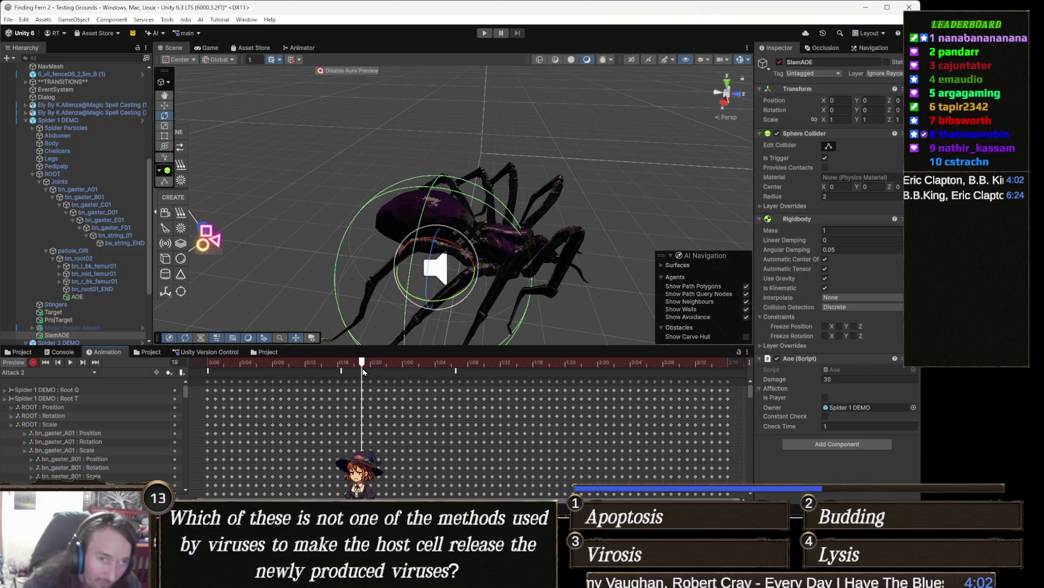
{"action": "left_click", "coordinate": [780, 63]}
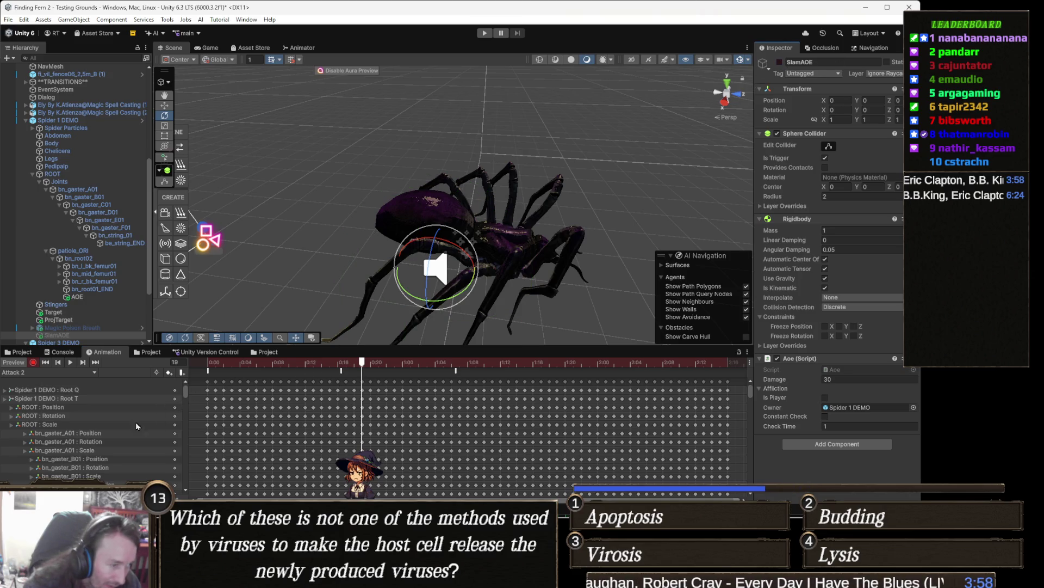
{"action": "left_click", "coordinate": [33, 363]}
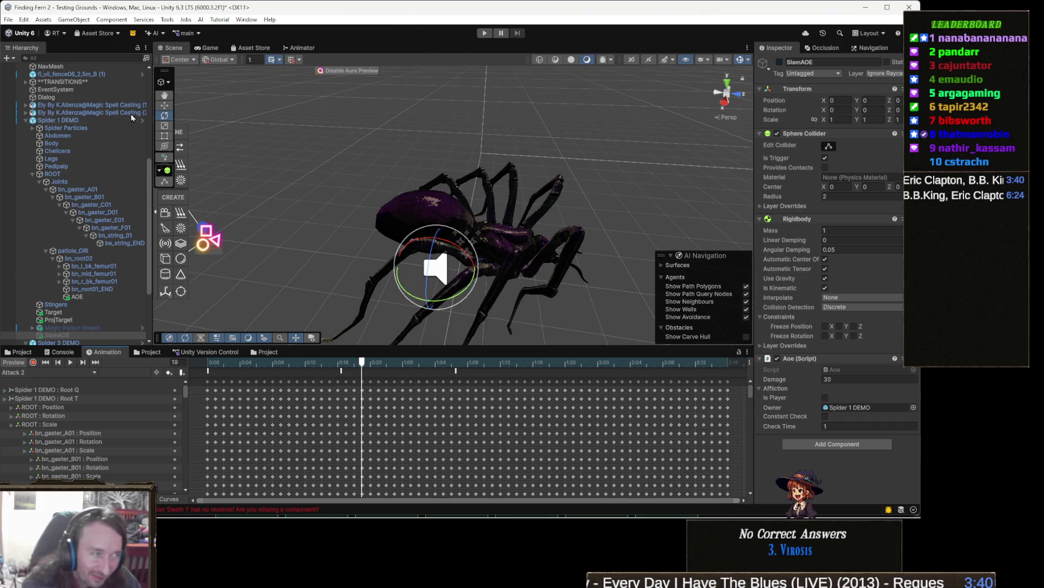
Select Ely Magic Spell Casting (2) and start a play test of the scene.
{"action": "left_click", "coordinate": [81, 112]}
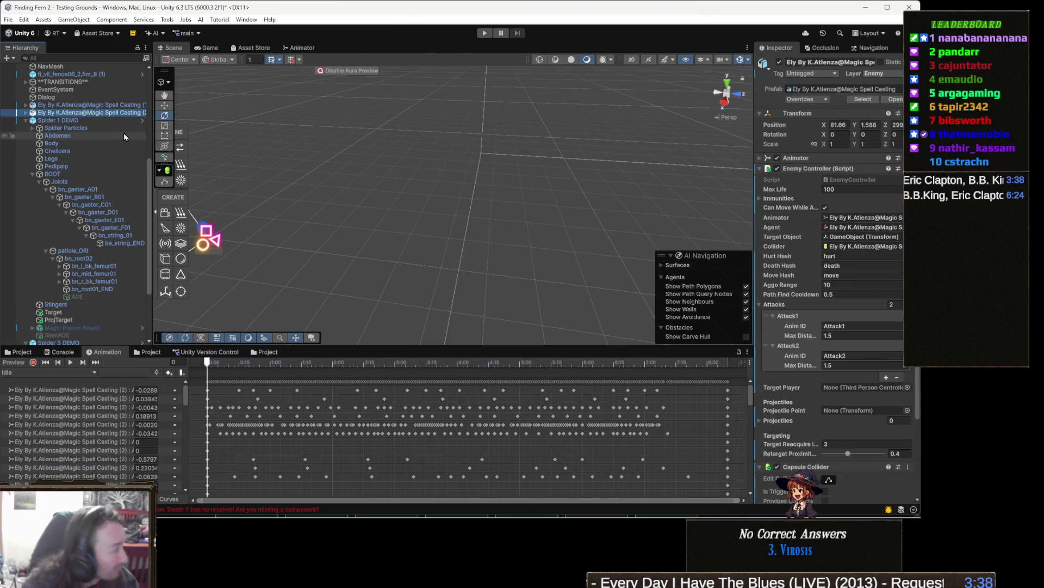
{"action": "mouse_move", "coordinate": [265, 513]}
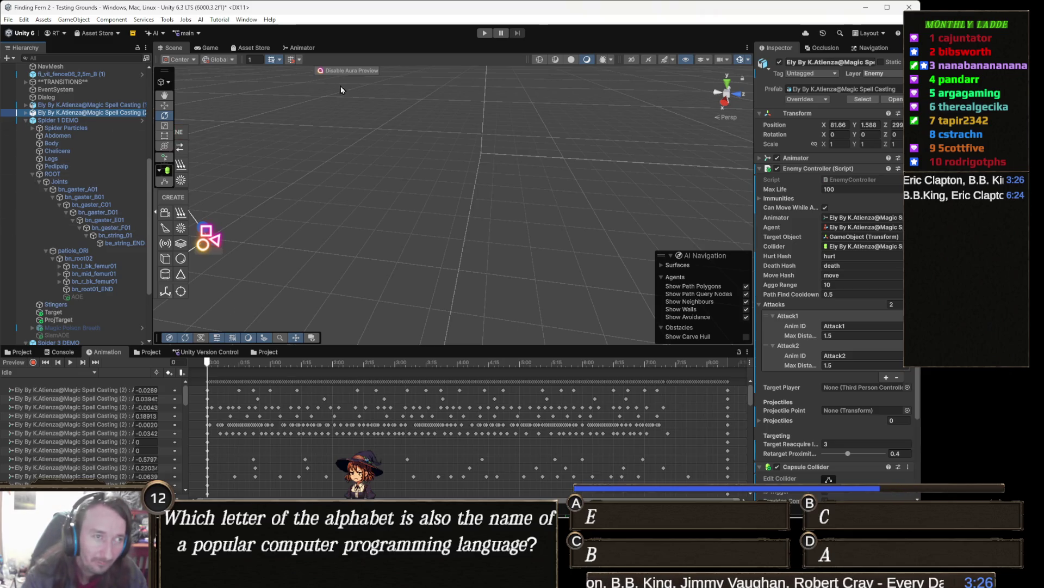
{"action": "left_click", "coordinate": [482, 34]}
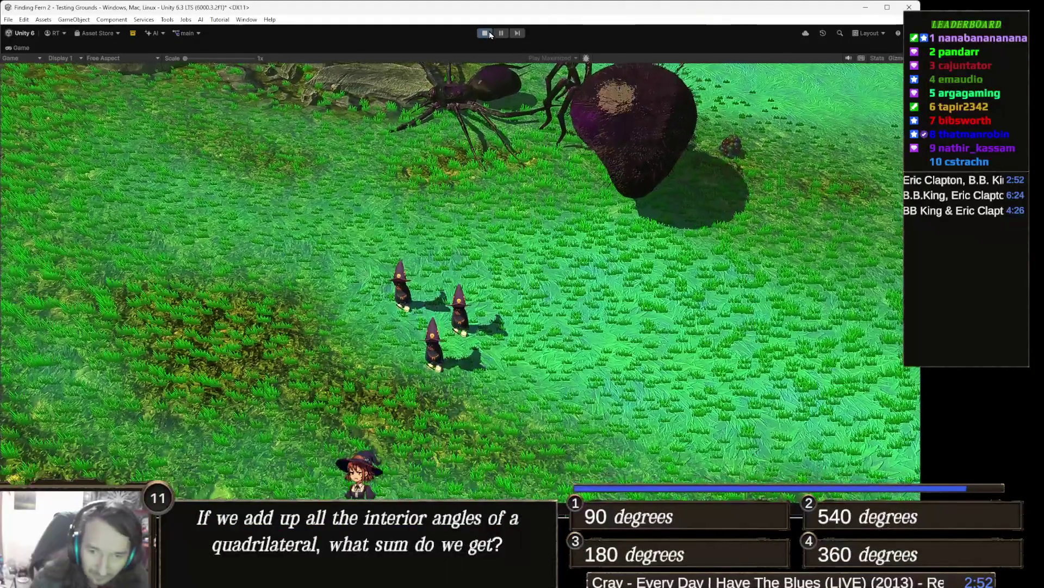
Stop the spider play test to return the editor to edit mode.
{"action": "left_click", "coordinate": [485, 32]}
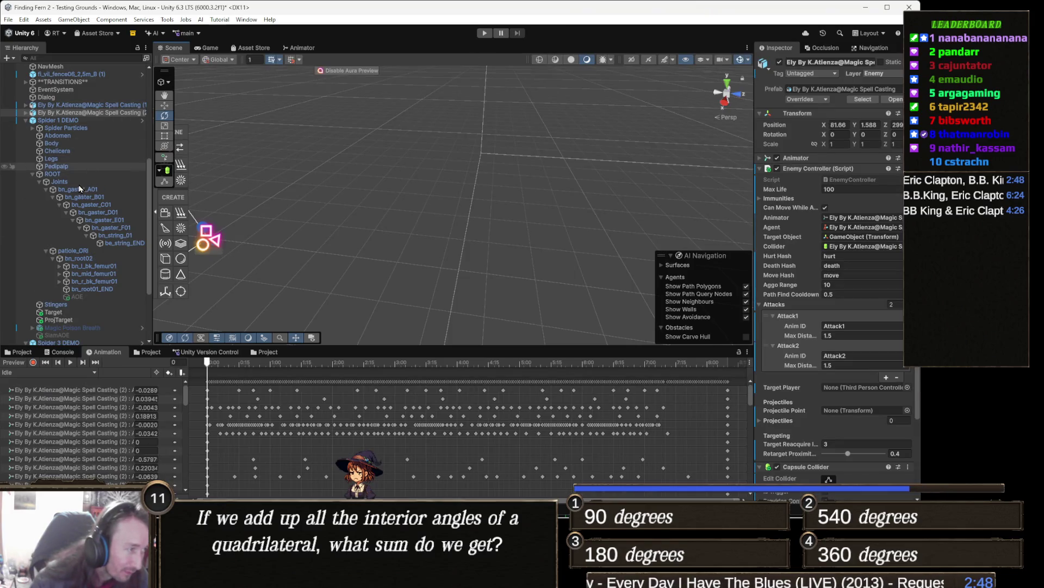
Duplicate Spider 1 DEMO, placing the copy Spider 1 DEMO (2) to the right of the original.
{"action": "double_click", "coordinate": [83, 119]}
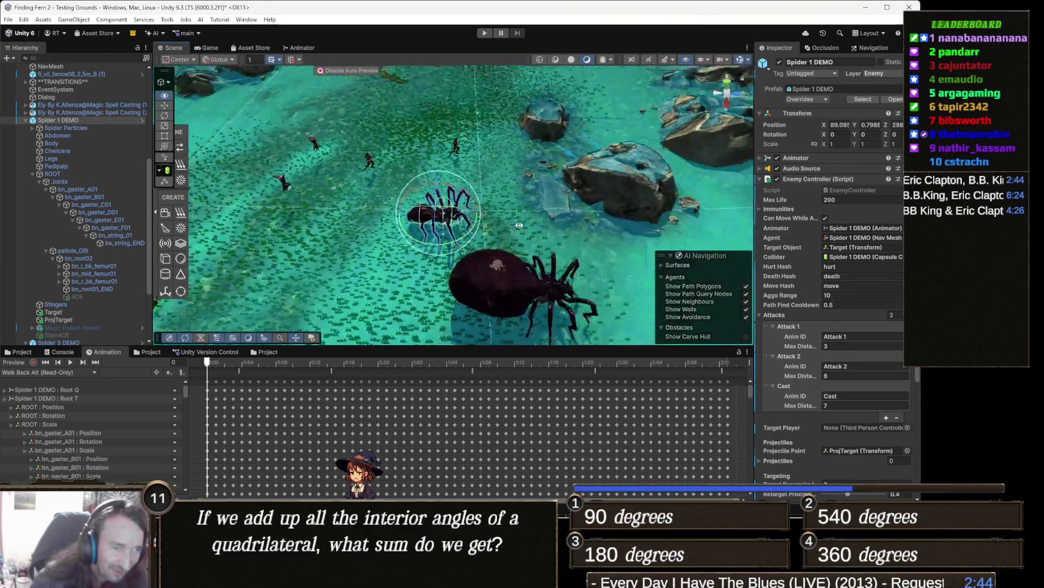
{"action": "mouse_move", "coordinate": [469, 243]}
{"action": "left_mouse_down"}
{"action": "mouse_move", "coordinate": [401, 215]}
{"action": "mouse_move", "coordinate": [381, 172]}
{"action": "mouse_move", "coordinate": [660, 211]}
{"action": "mouse_move", "coordinate": [452, 179]}
{"action": "mouse_move", "coordinate": [474, 172]}
{"action": "mouse_move", "coordinate": [583, 232]}
{"action": "left_mouse_up"}
{"action": "key", "text": "w"}
{"action": "key", "text": "ctrl+d"}
{"action": "key", "text": "ctrl+d"}
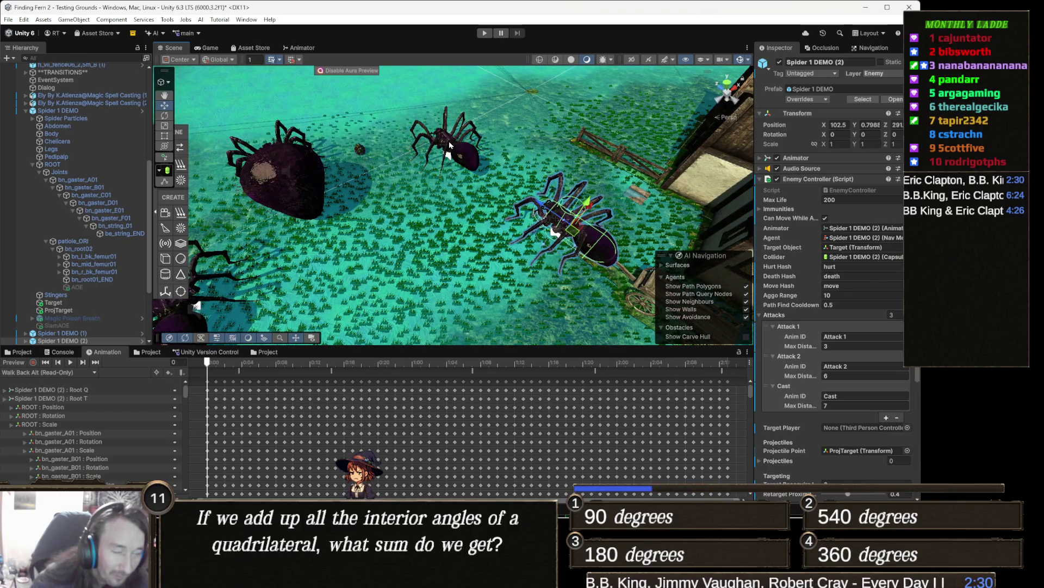
{"action": "key", "text": "alt"}
{"action": "left_click_drag", "start_coordinate": [483, 256], "coordinate": [493, 261]}
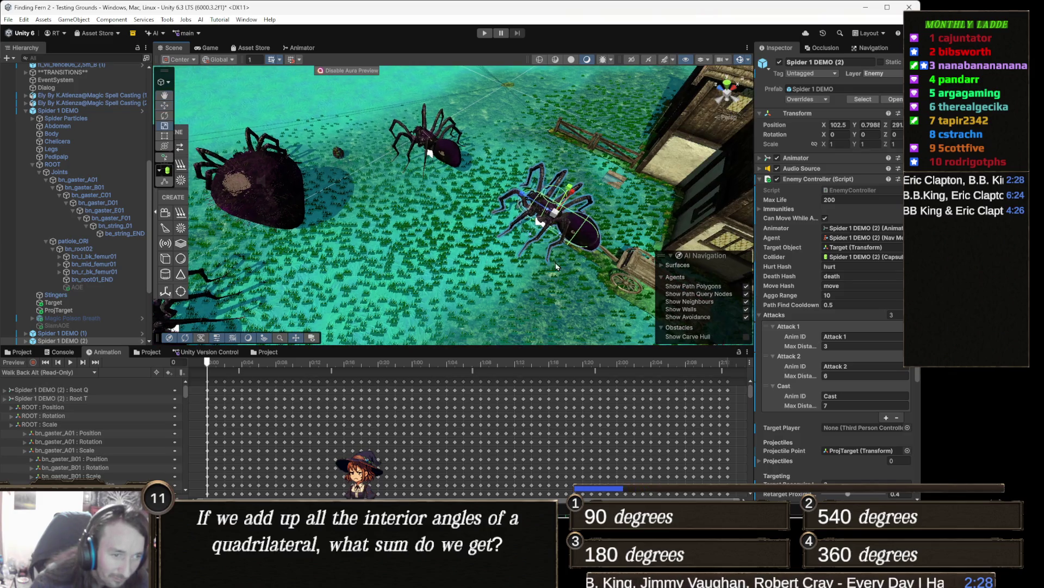
Turn Spider 1 DEMO (2) to a Y rotation of about -86 and start play-testing.
{"action": "key", "text": "e"}
{"action": "left_click_drag", "start_coordinate": [566, 235], "coordinate": [578, 249]}
{"action": "key", "text": "ctrl+z"}
{"action": "key", "text": "ctrl+z"}
{"action": "key", "text": "ctrl+z"}
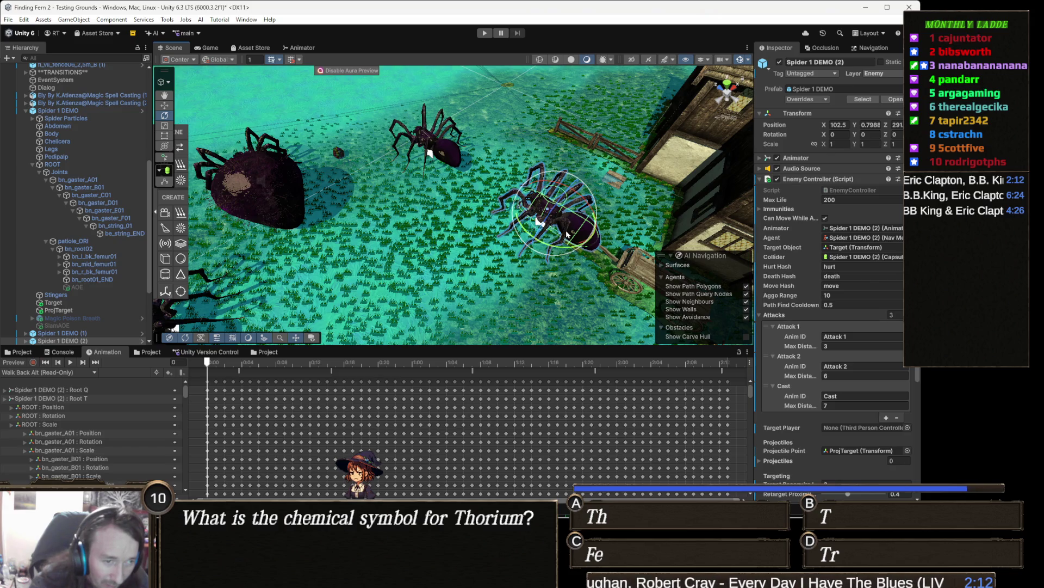
{"action": "left_click_drag", "start_coordinate": [554, 250], "coordinate": [499, 109]}
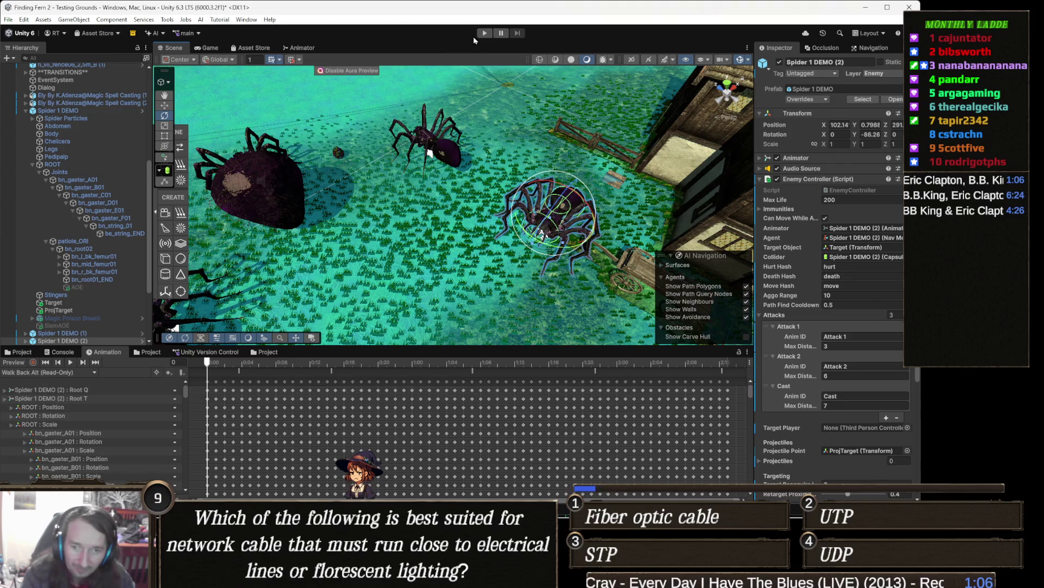
{"action": "left_click", "coordinate": [486, 32]}
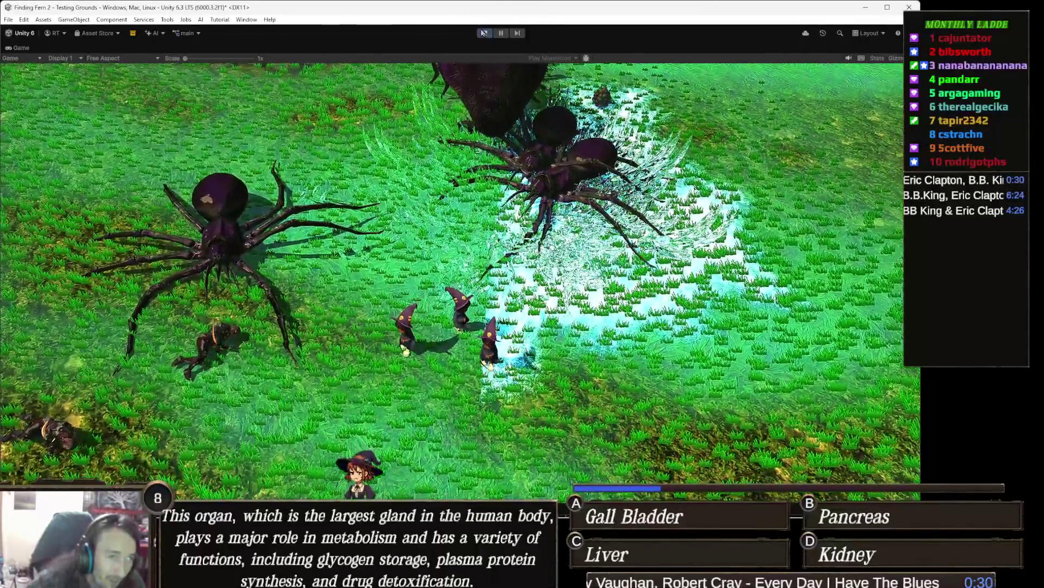
{"action": "left_click", "coordinate": [483, 33]}
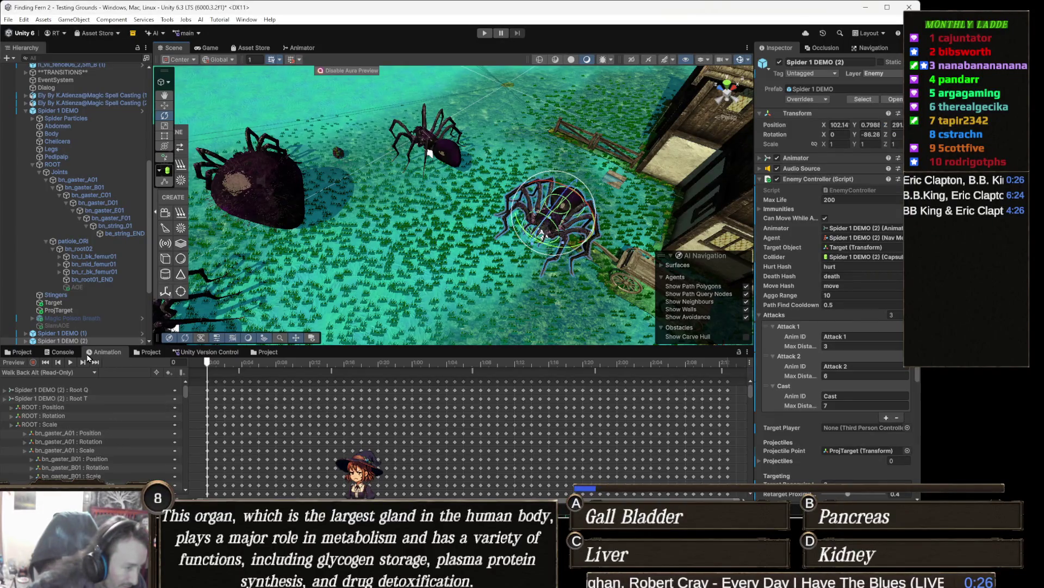
{"action": "left_click", "coordinate": [62, 352]}
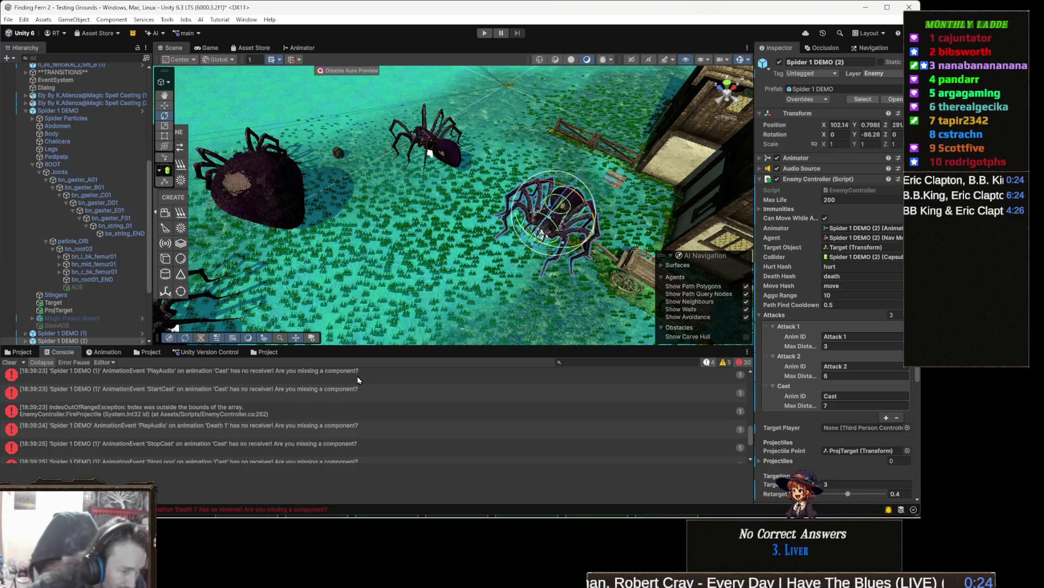
{"action": "scroll", "coordinate": [346, 373], "scroll_direction": "up", "scroll_amount": 2}
{"action": "left_click", "coordinate": [346, 376]}
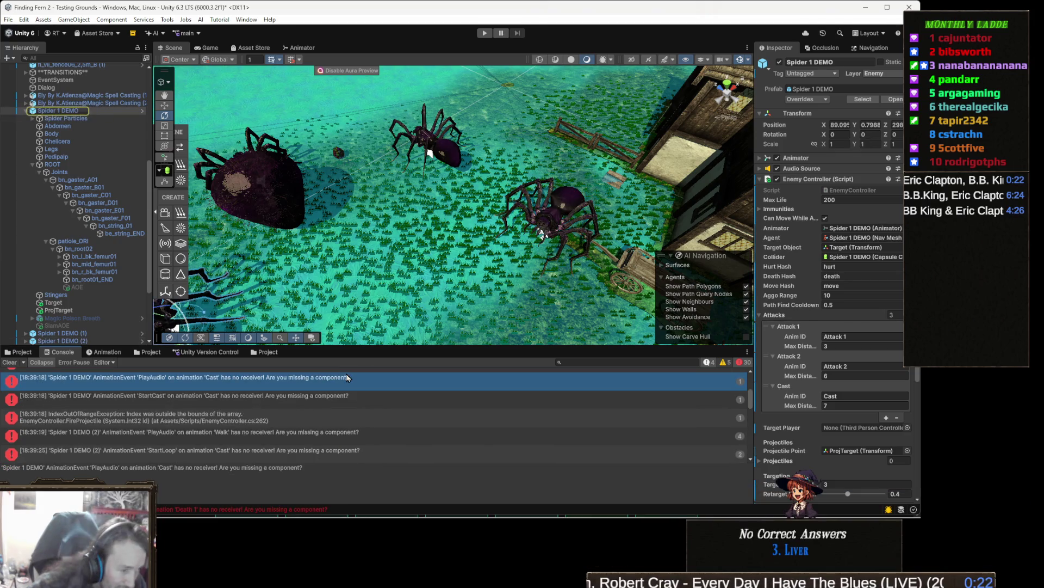
{"action": "left_click", "coordinate": [227, 416]}
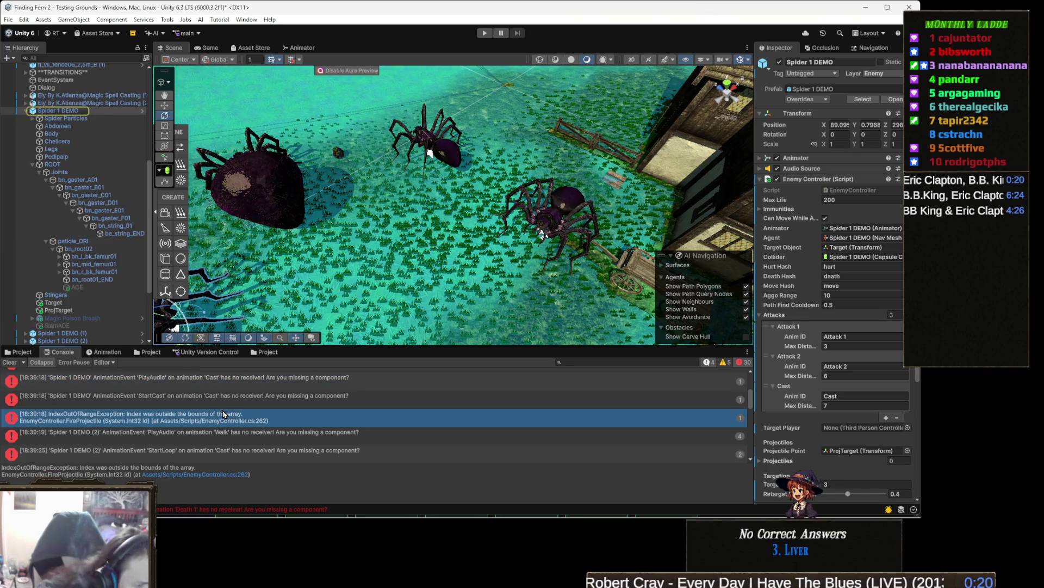
{"action": "left_click", "coordinate": [227, 405]}
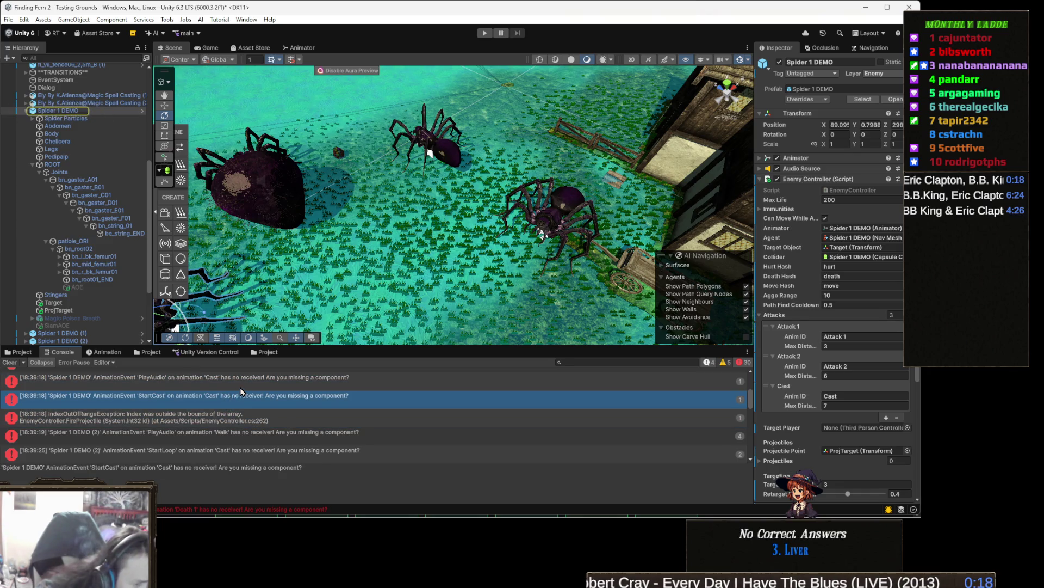
{"action": "left_click", "coordinate": [243, 383]}
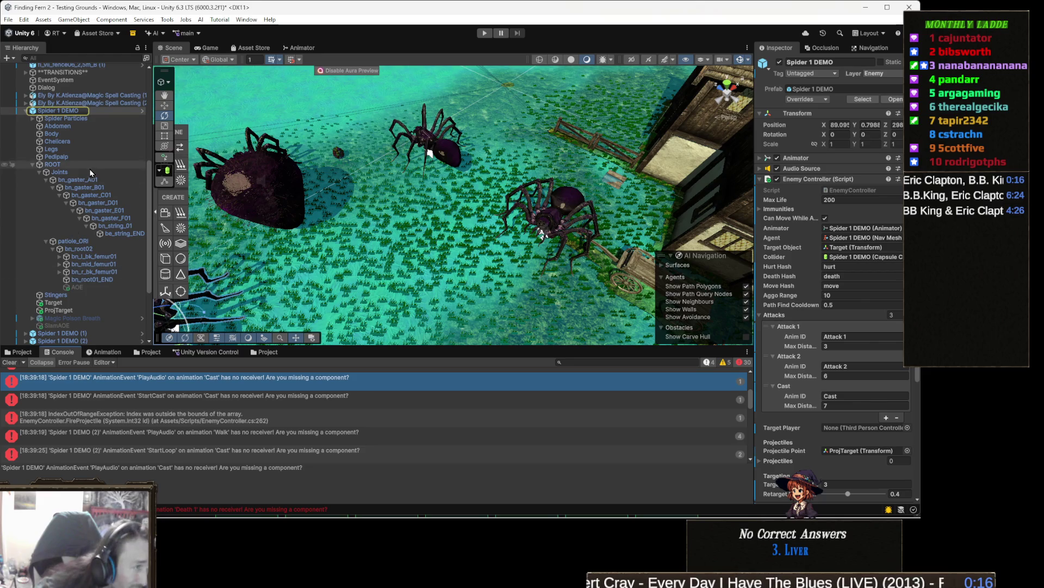
{"action": "left_click", "coordinate": [74, 111]}
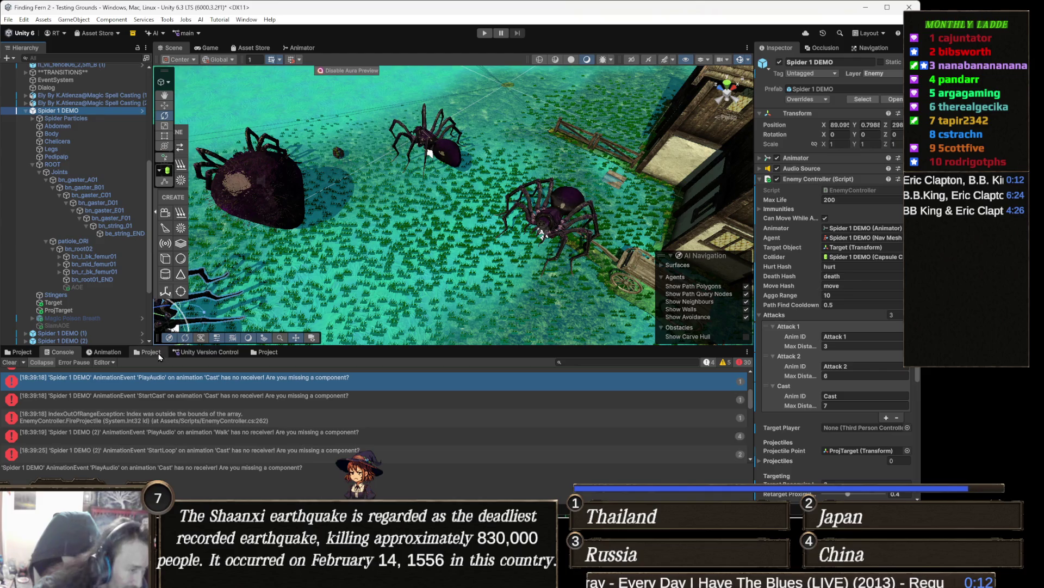
{"action": "left_click", "coordinate": [60, 341]}
{"action": "left_click", "coordinate": [103, 352]}
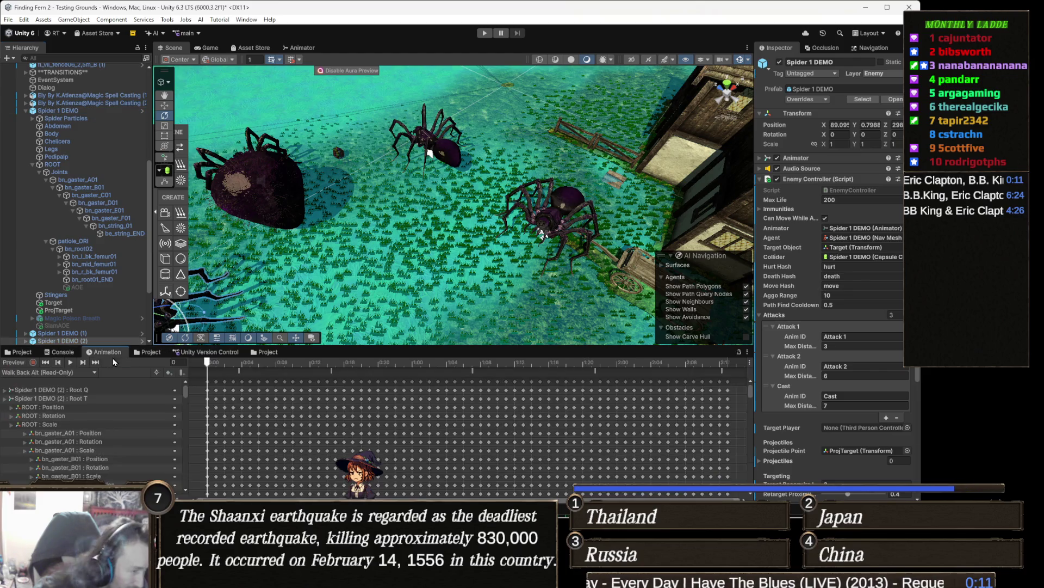
Load the spider's Cast clip and delete its FireProjectile and StartCast animation events.
{"action": "left_click", "coordinate": [44, 374]}
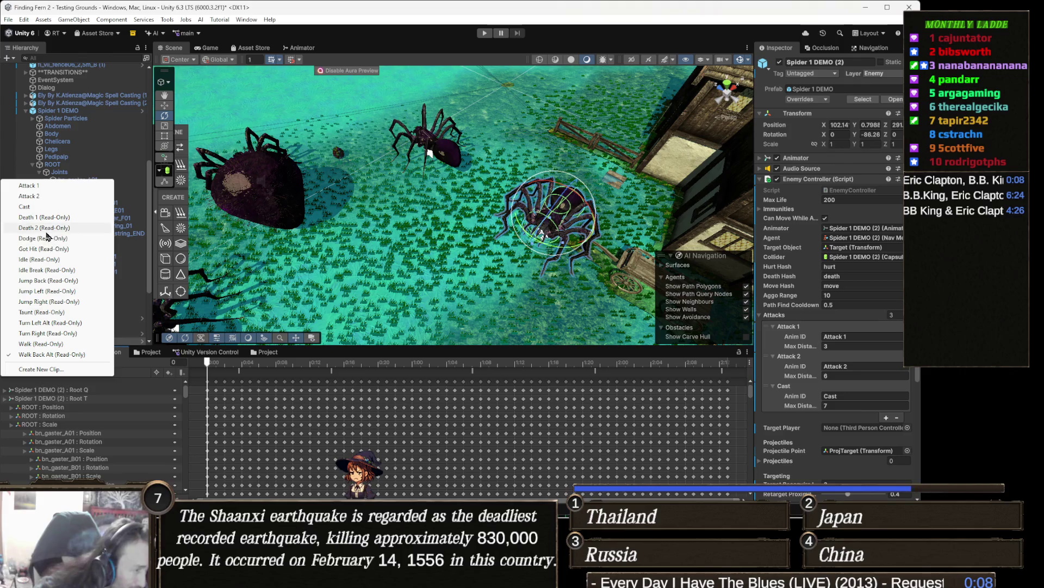
{"action": "left_click", "coordinate": [33, 206]}
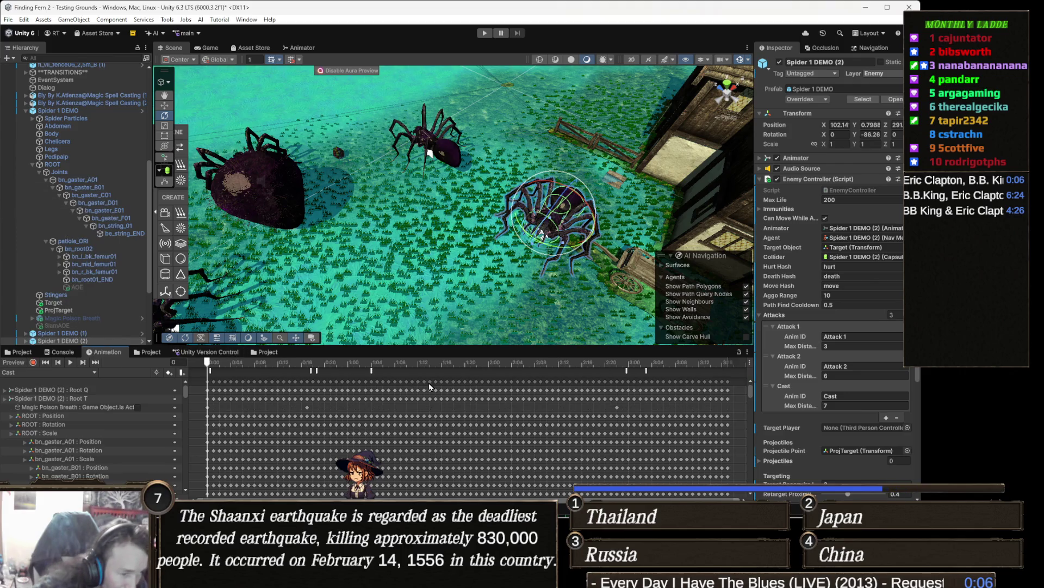
{"action": "left_click", "coordinate": [371, 372]}
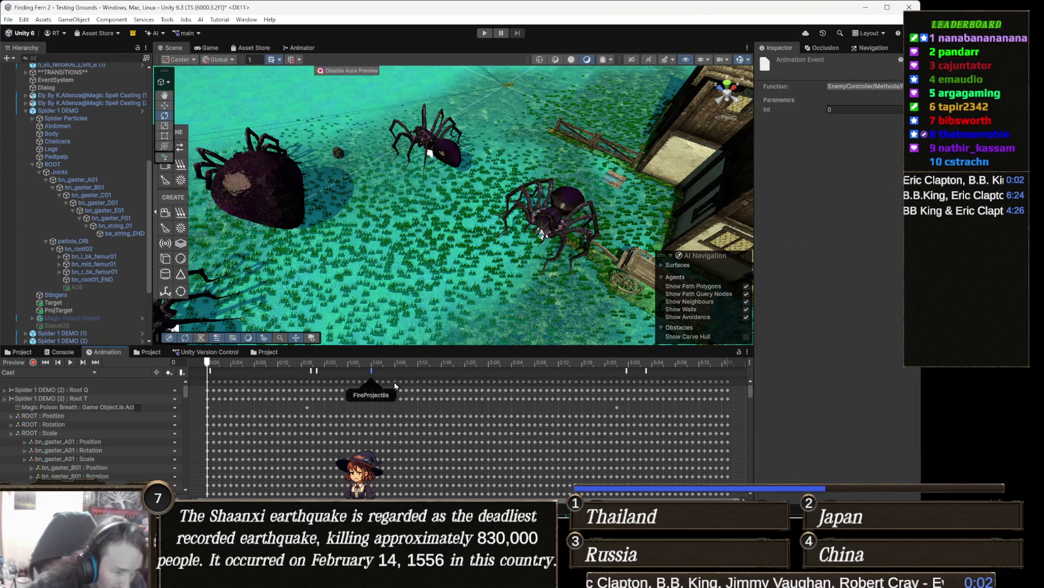
{"action": "key", "text": "Delete"}
{"action": "left_click", "coordinate": [313, 370]}
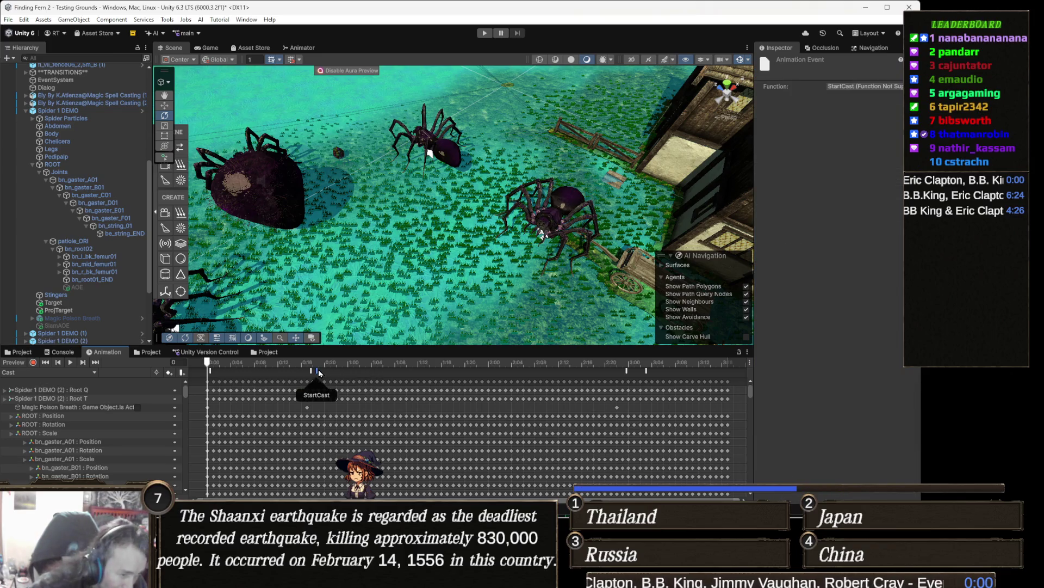
{"action": "left_click", "coordinate": [316, 371]}
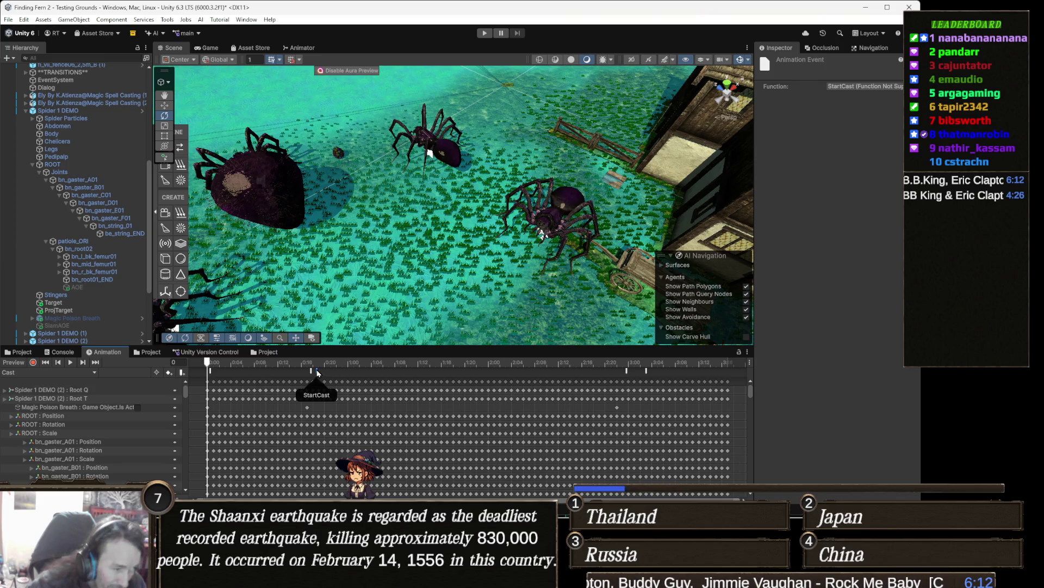
{"action": "key", "text": "Delete"}
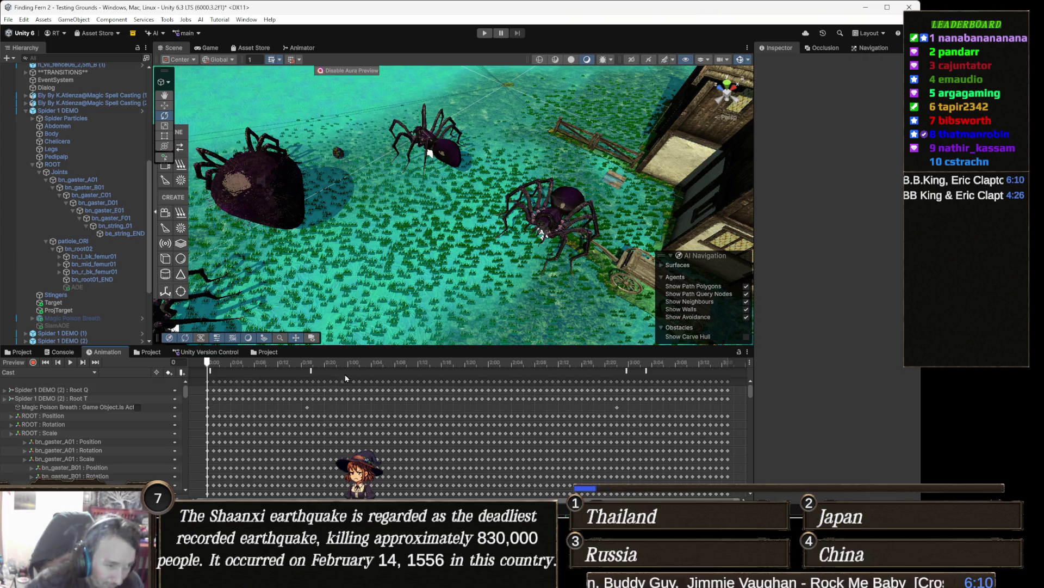
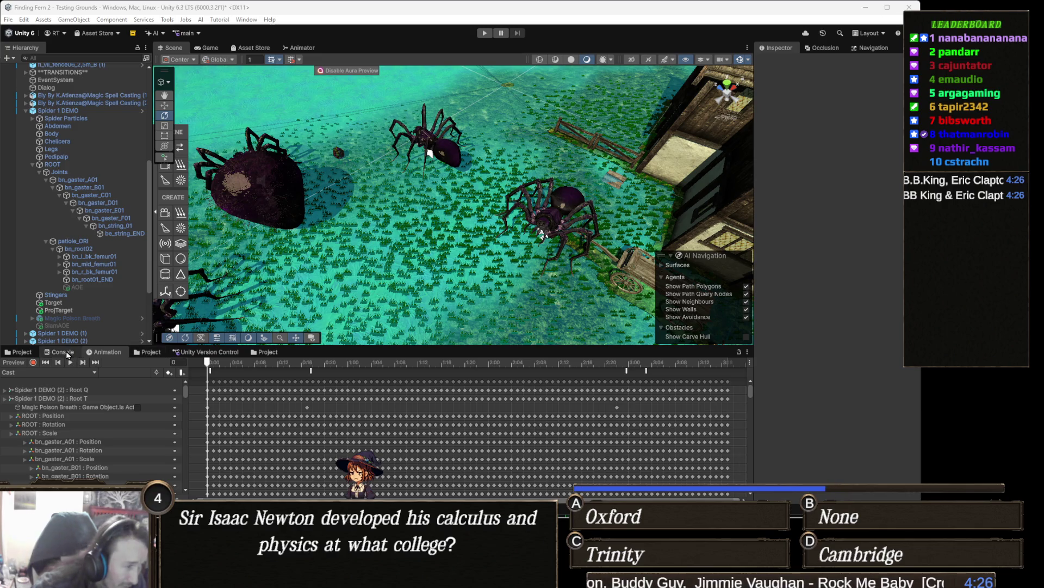
Show the Console and review the play-mode log, including the Player hit entry and animation-event errors.
{"action": "left_click", "coordinate": [68, 354]}
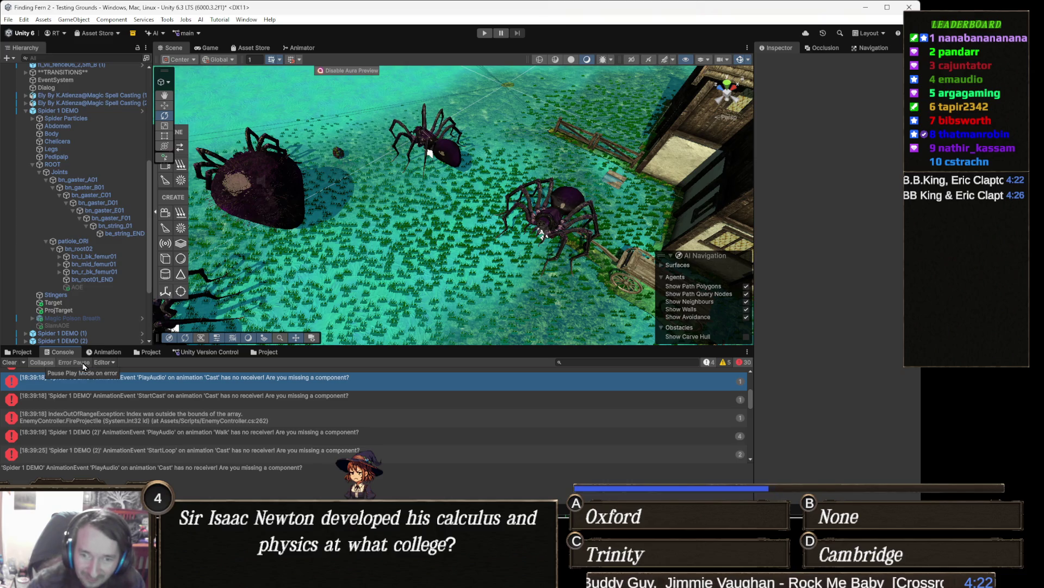
{"action": "scroll", "coordinate": [191, 433], "scroll_direction": "down", "scroll_amount": 2}
{"action": "left_click", "coordinate": [89, 413]}
{"action": "scroll", "coordinate": [104, 419], "scroll_direction": "up", "scroll_amount": 5}
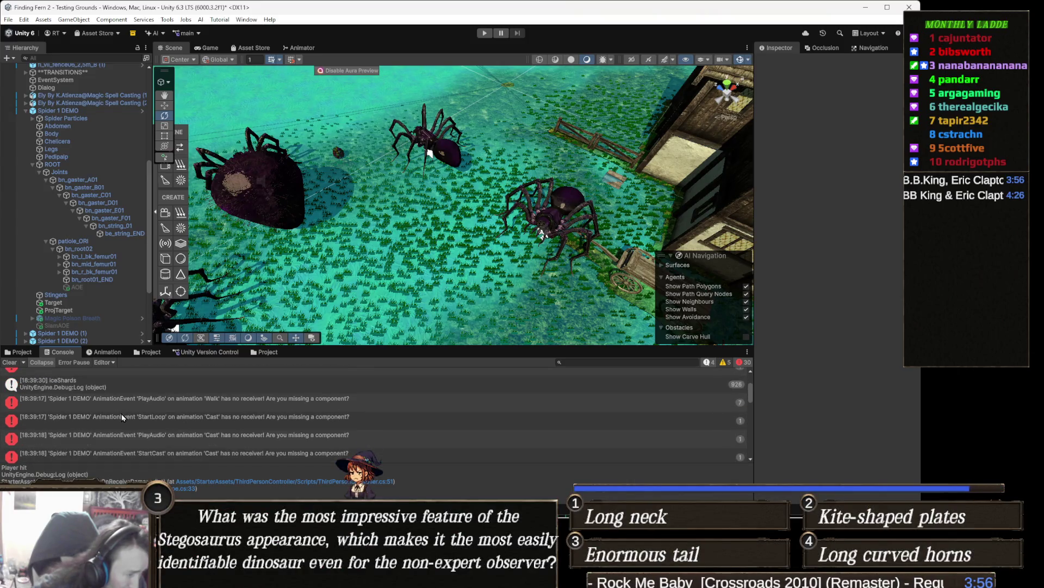
{"action": "scroll", "coordinate": [114, 418], "scroll_direction": "up", "scroll_amount": 2}
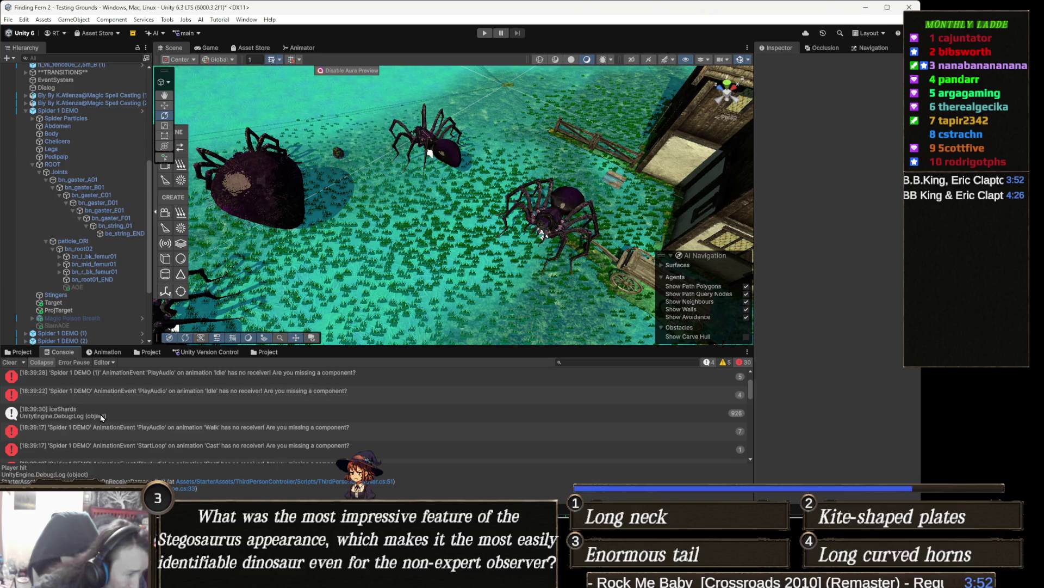
{"action": "scroll", "coordinate": [101, 417], "scroll_direction": "up", "scroll_amount": 2}
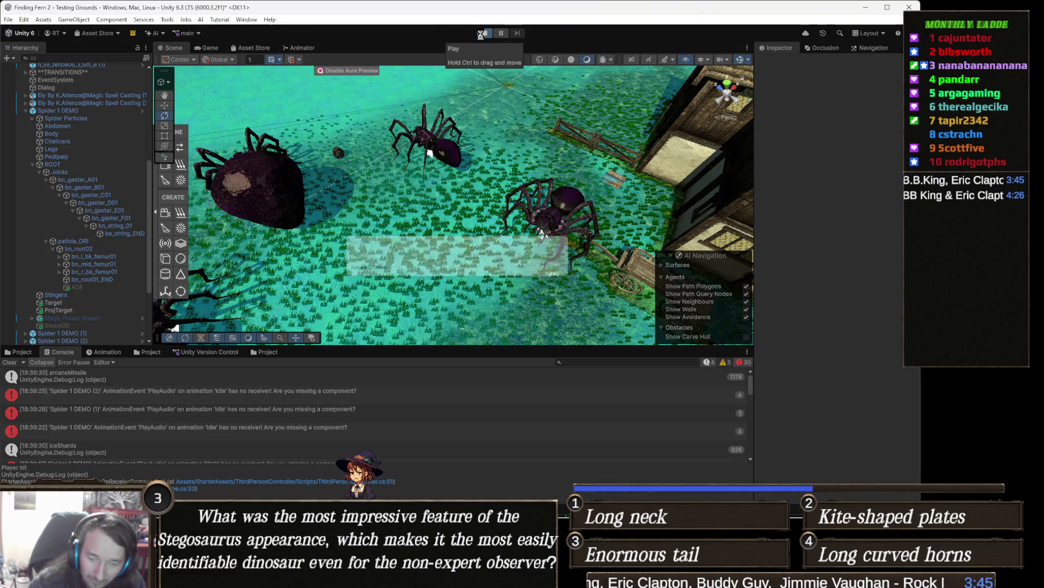
Run the scene in play mode to test the spider enemies, then stop it.
{"action": "left_click", "coordinate": [481, 33]}
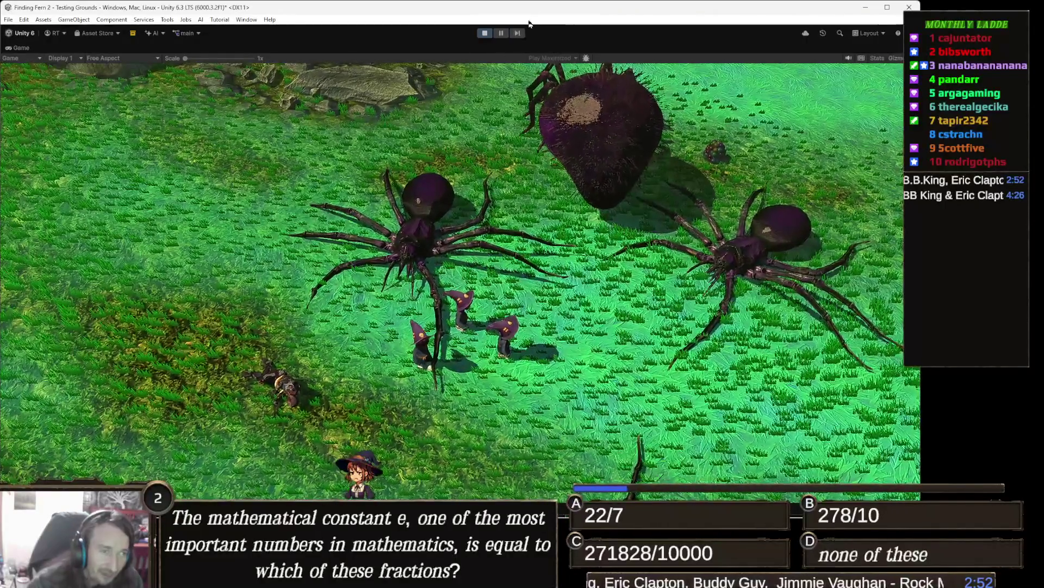
{"action": "left_click", "coordinate": [484, 34]}
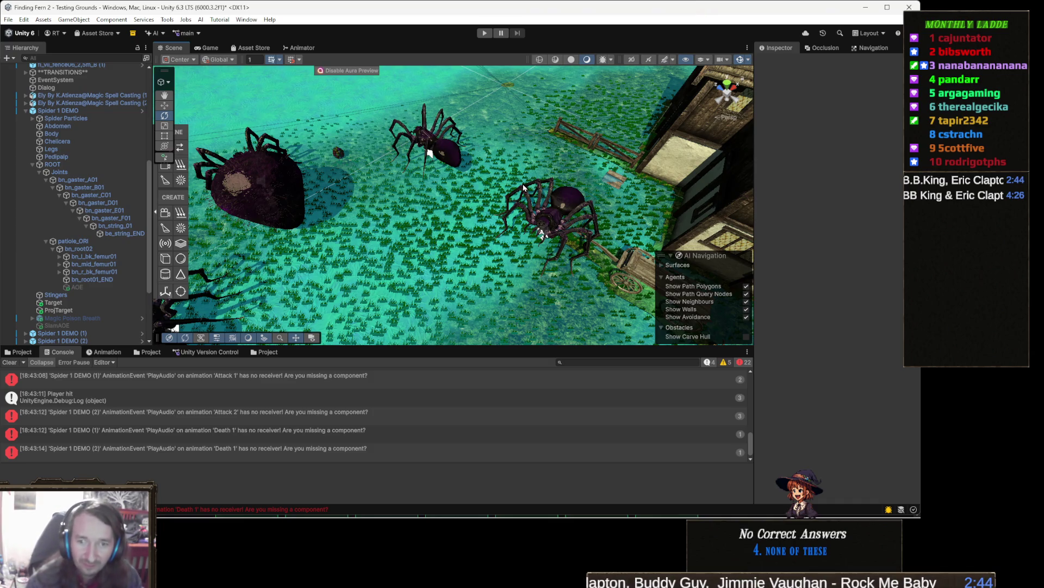
Orbit the Scene view around the spiders and select Spider 1 DEMO (1).
{"action": "mouse_move", "coordinate": [529, 194]}
{"action": "left_mouse_down"}
{"action": "mouse_move", "coordinate": [637, 191]}
{"action": "mouse_move", "coordinate": [657, 214]}
{"action": "mouse_move", "coordinate": [728, 203]}
{"action": "mouse_move", "coordinate": [562, 285]}
{"action": "mouse_move", "coordinate": [566, 242]}
{"action": "mouse_move", "coordinate": [539, 251]}
{"action": "left_mouse_up"}
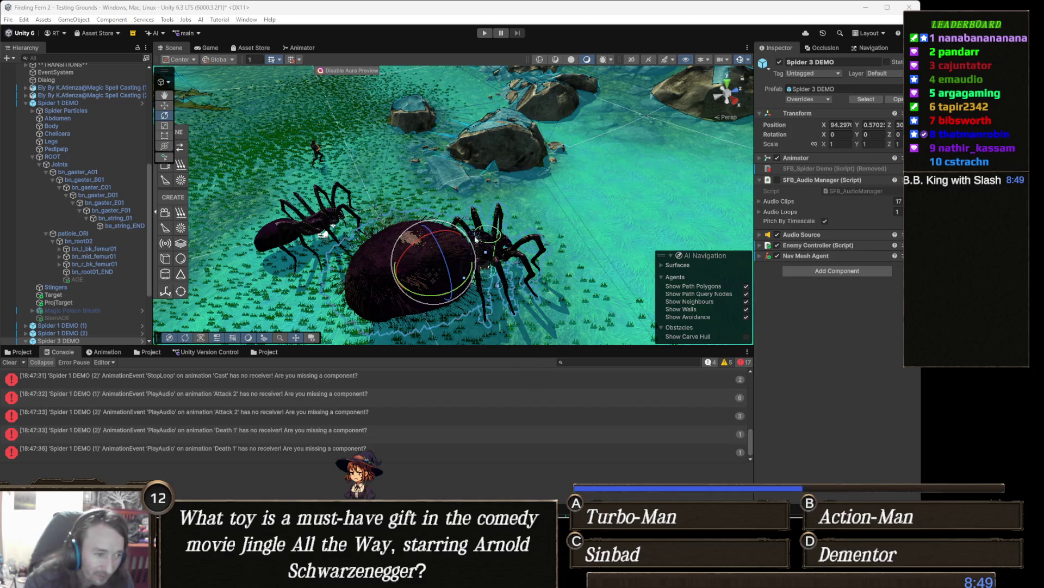
{"action": "scroll", "coordinate": [344, 423], "scroll_direction": "up", "scroll_amount": 5}
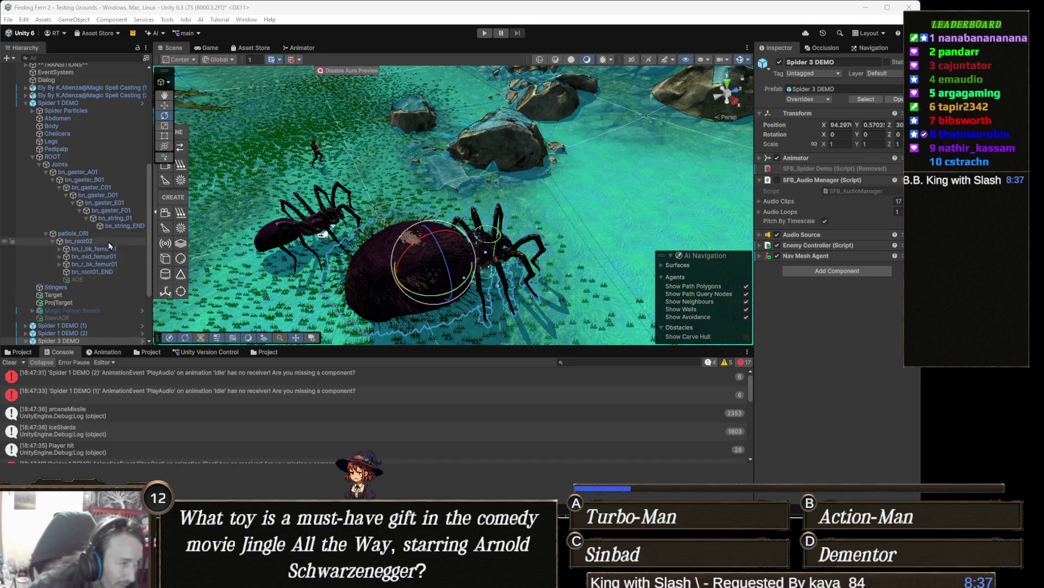
{"action": "mouse_move", "coordinate": [489, 239]}
{"action": "left_mouse_down"}
{"action": "mouse_move", "coordinate": [509, 238]}
{"action": "mouse_move", "coordinate": [538, 197]}
{"action": "mouse_move", "coordinate": [473, 252]}
{"action": "left_mouse_up"}
{"action": "left_click", "coordinate": [538, 201]}
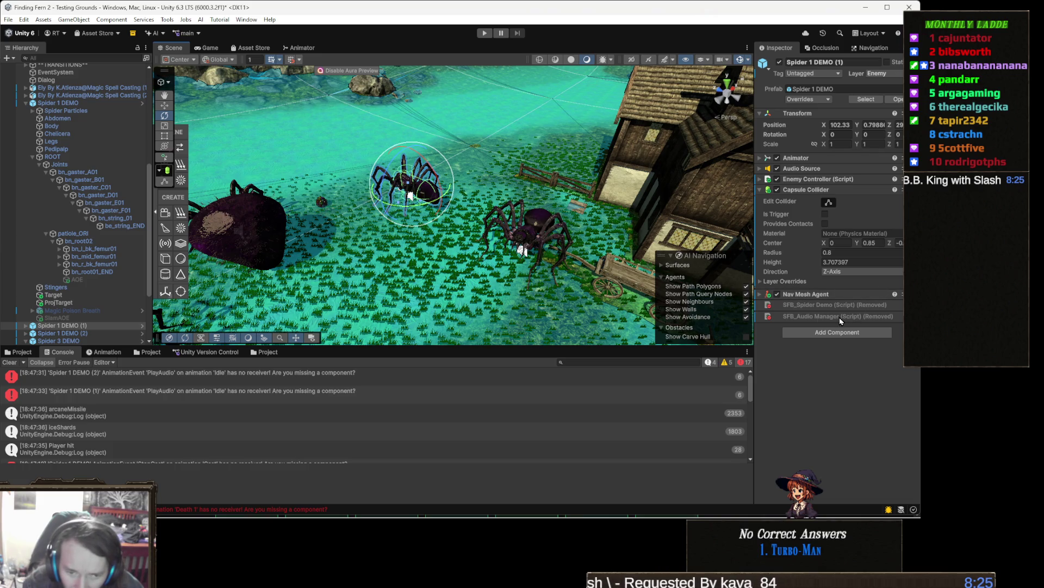
Revert the removed SFB_Audio Manager script on Spider 1 DEMO (1) and Spider 1 DEMO (2).
{"action": "right_click", "coordinate": [860, 321]}
{"action": "left_click", "coordinate": [761, 336]}
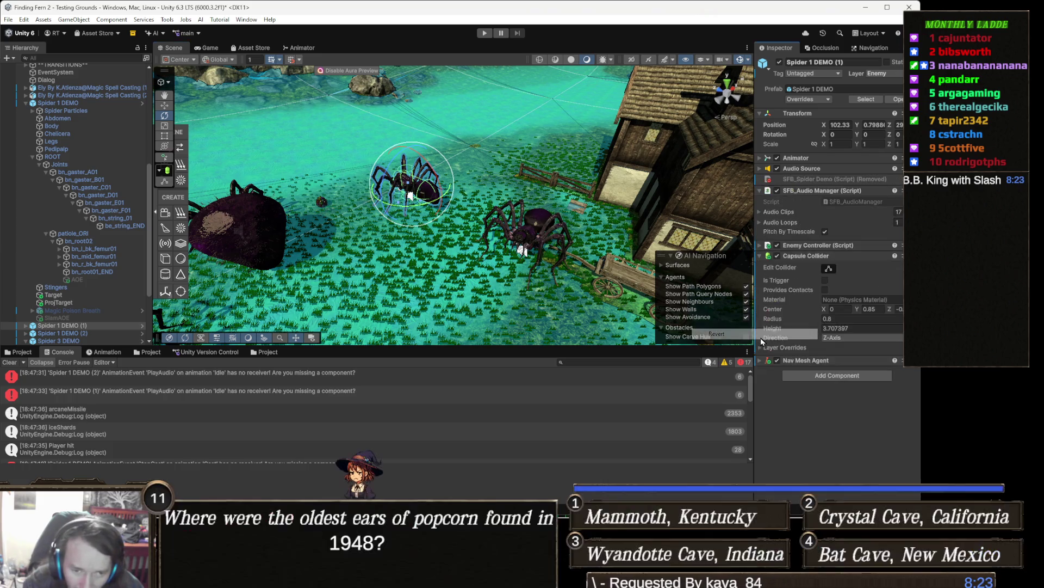
{"action": "mouse_move", "coordinate": [544, 240]}
{"action": "left_mouse_down"}
{"action": "mouse_move", "coordinate": [506, 232]}
{"action": "mouse_move", "coordinate": [581, 312]}
{"action": "left_mouse_up"}
{"action": "left_click", "coordinate": [506, 232]}
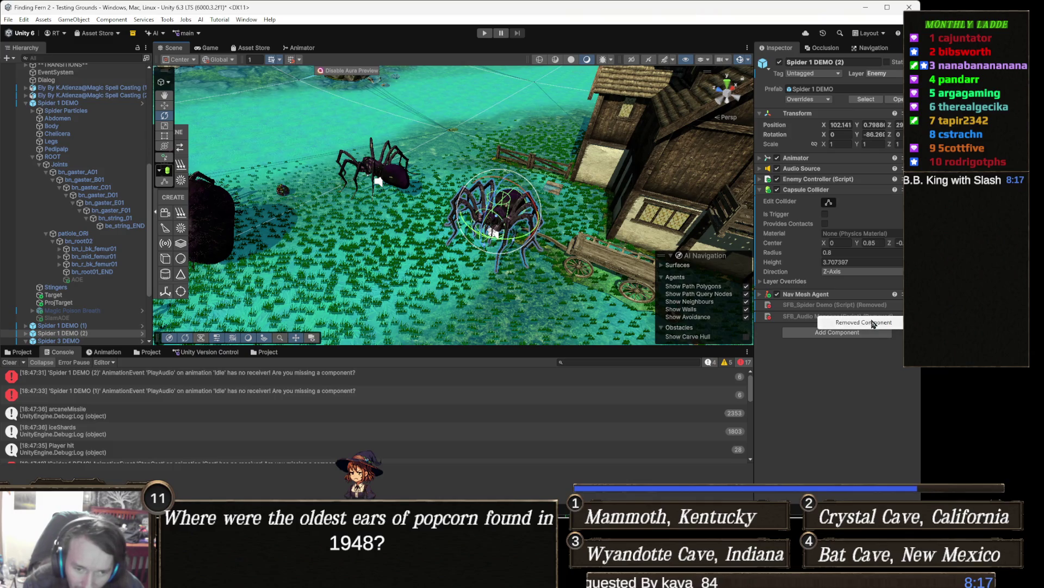
{"action": "right_click", "coordinate": [835, 320]}
{"action": "left_click", "coordinate": [717, 333]}
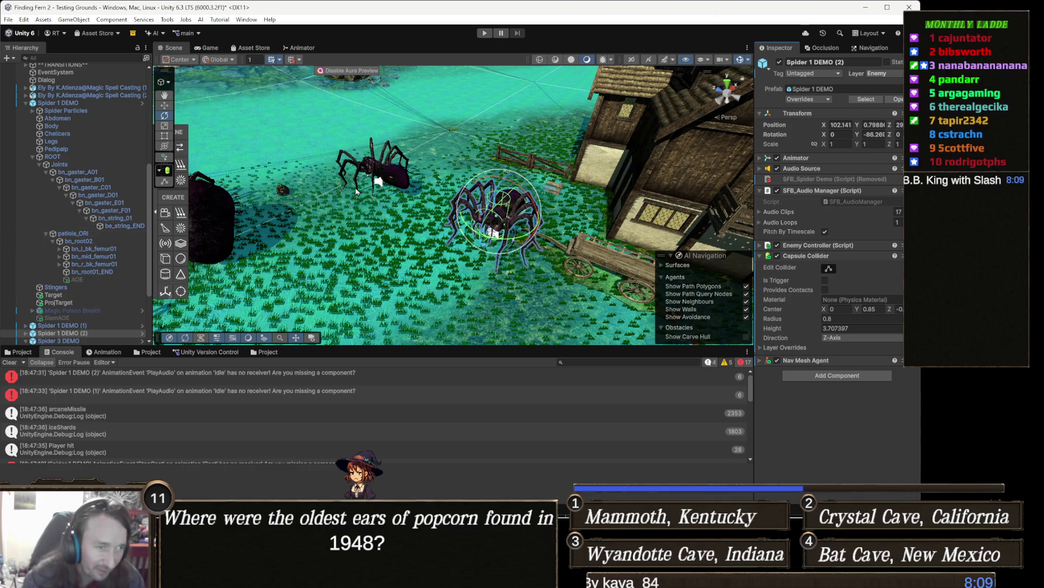
{"action": "mouse_move", "coordinate": [358, 222]}
{"action": "left_mouse_down"}
{"action": "mouse_move", "coordinate": [303, 183]}
{"action": "mouse_move", "coordinate": [409, 214]}
{"action": "left_mouse_up"}
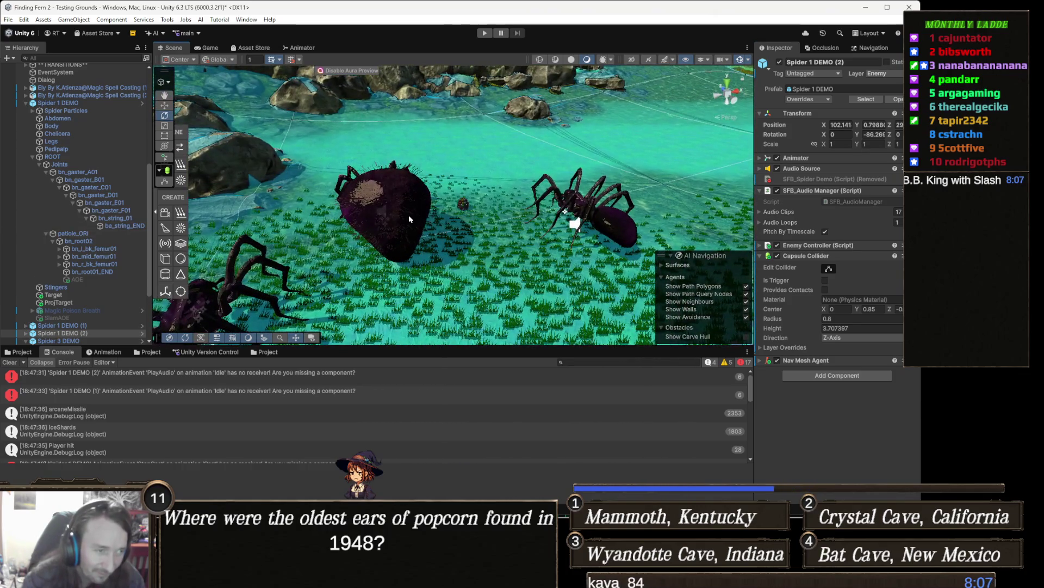
{"action": "left_click", "coordinate": [356, 230]}
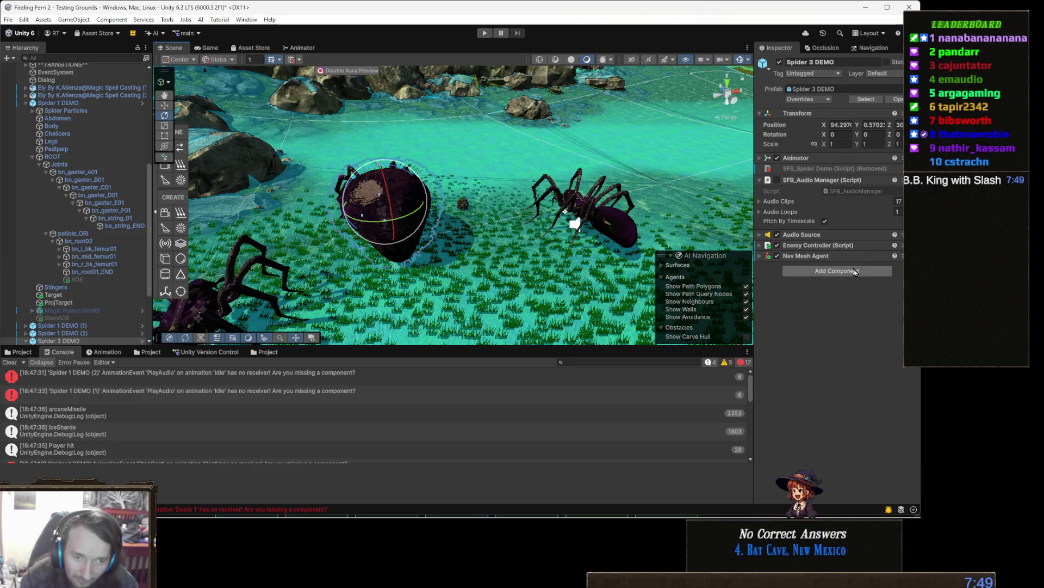
Copy Spider 1 DEMO (1)'s Capsule Collider and paste it as a new component on Spider 3 DEMO.
{"action": "left_click", "coordinate": [856, 271]}
{"action": "left_click", "coordinate": [609, 222]}
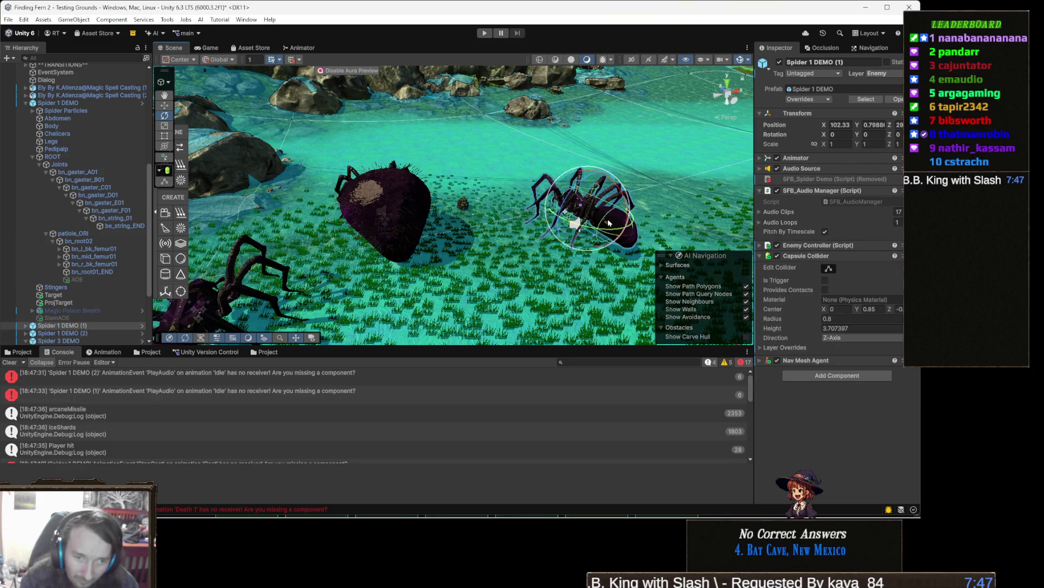
{"action": "right_click", "coordinate": [826, 260]}
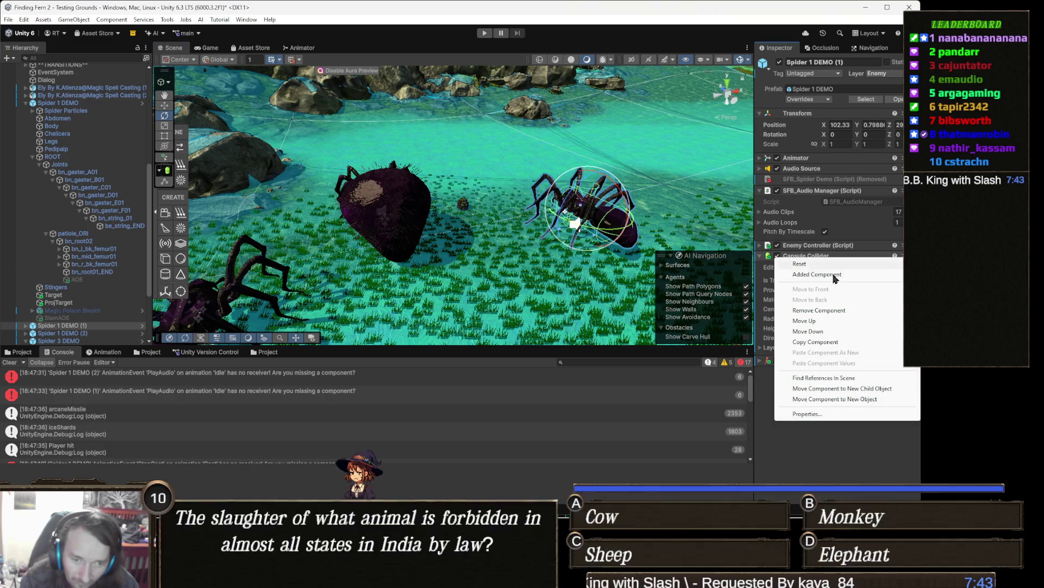
{"action": "left_click", "coordinate": [822, 342]}
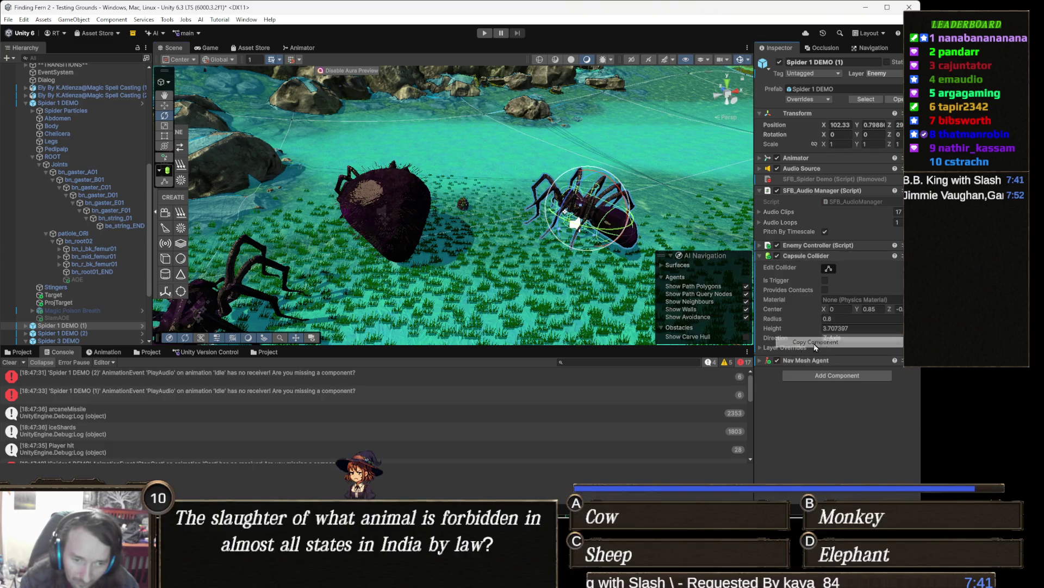
{"action": "left_click", "coordinate": [393, 212]}
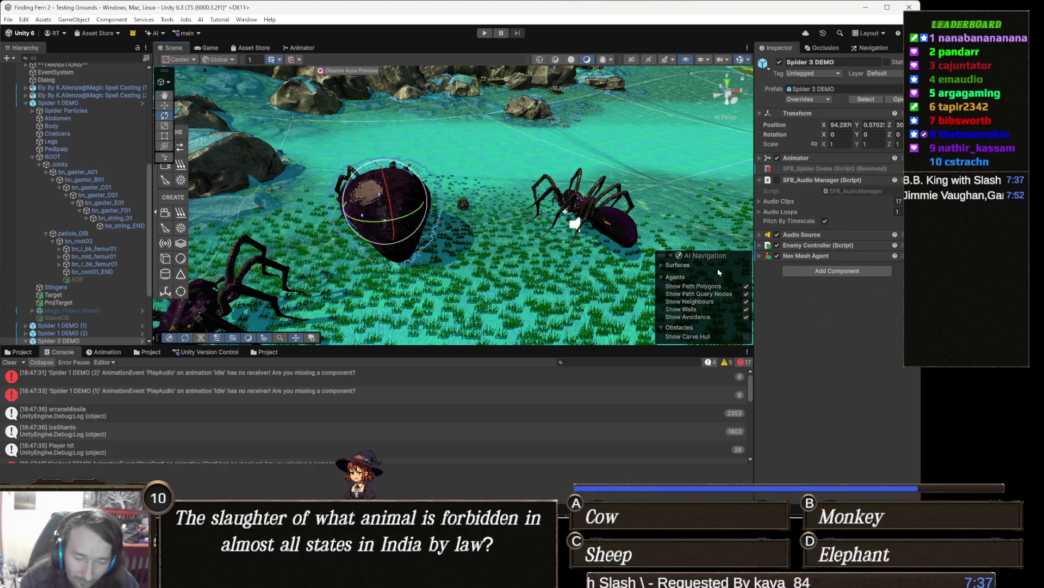
{"action": "right_click", "coordinate": [817, 257]}
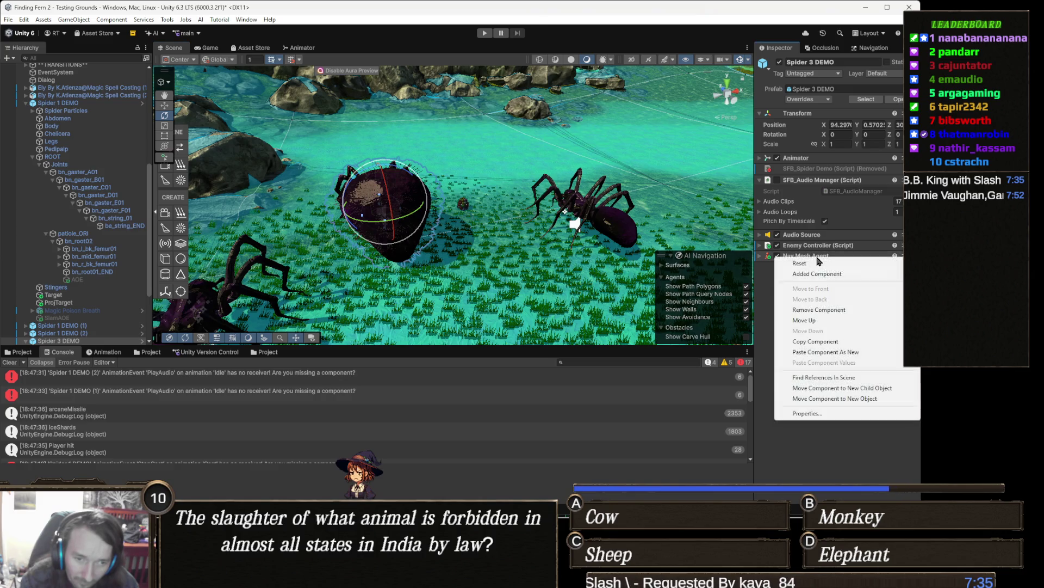
{"action": "left_click", "coordinate": [854, 353]}
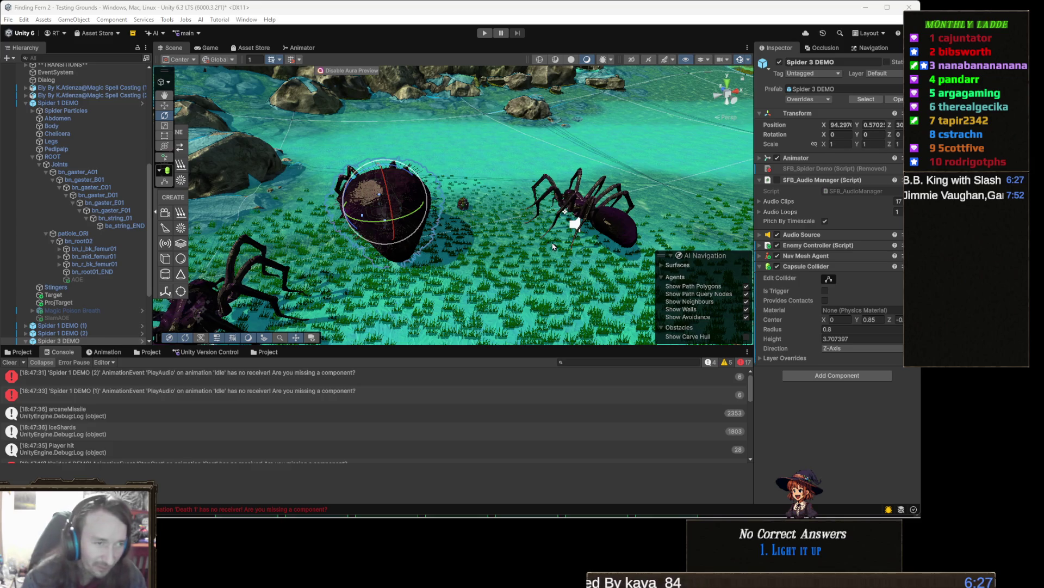
Expand and inspect Spider 3 DEMO's Enemy Controller component.
{"action": "left_click_drag", "start_coordinate": [466, 247], "coordinate": [427, 248]}
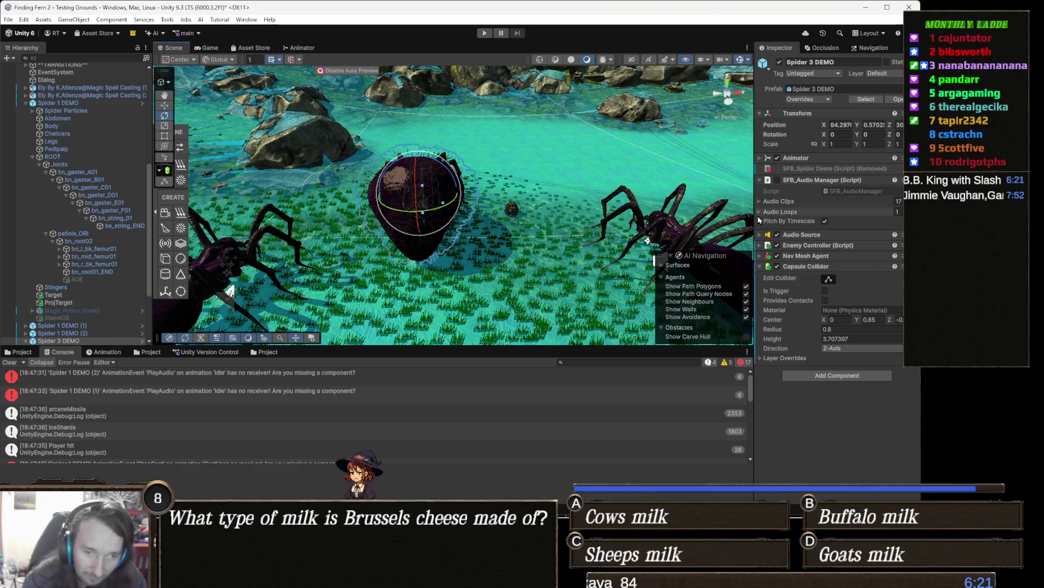
{"action": "left_click", "coordinate": [844, 250]}
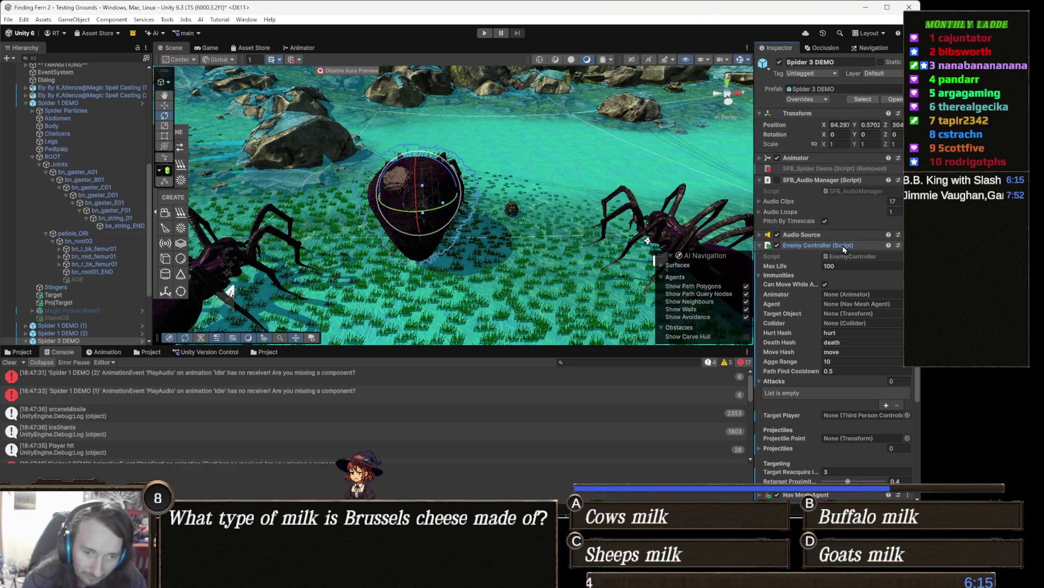
{"action": "right_click", "coordinate": [844, 250]}
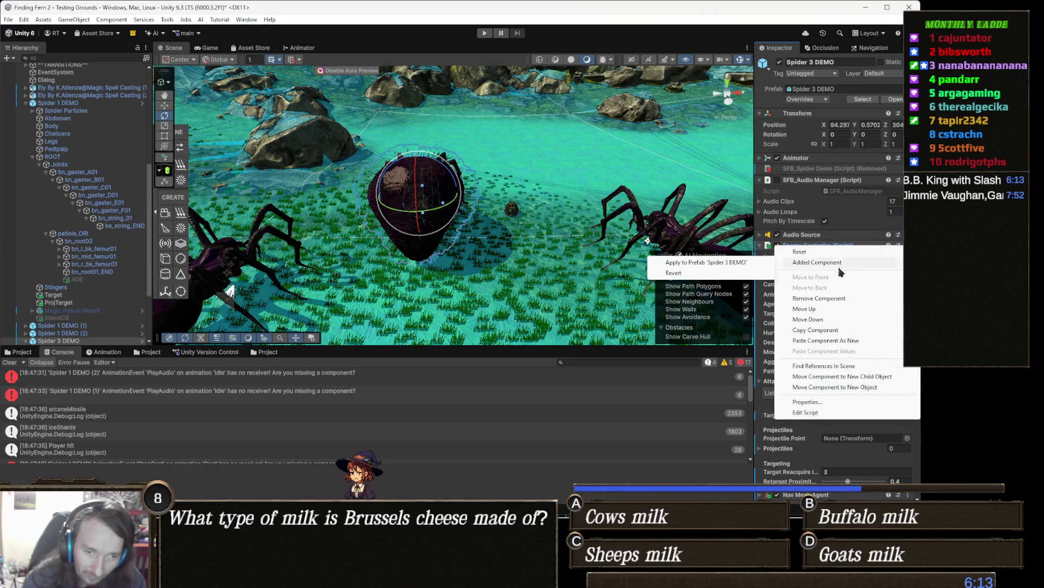
Replace Spider 3 DEMO's Enemy Controller with a newly created BossController script.
{"action": "left_click", "coordinate": [840, 298]}
{"action": "left_click", "coordinate": [824, 364]}
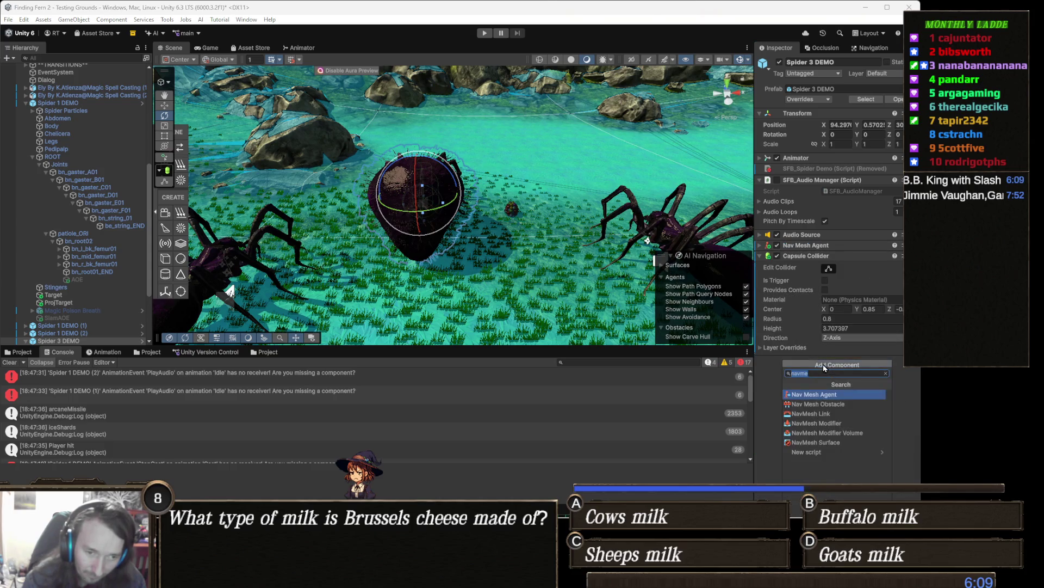
{"action": "type", "text": "BossController"}
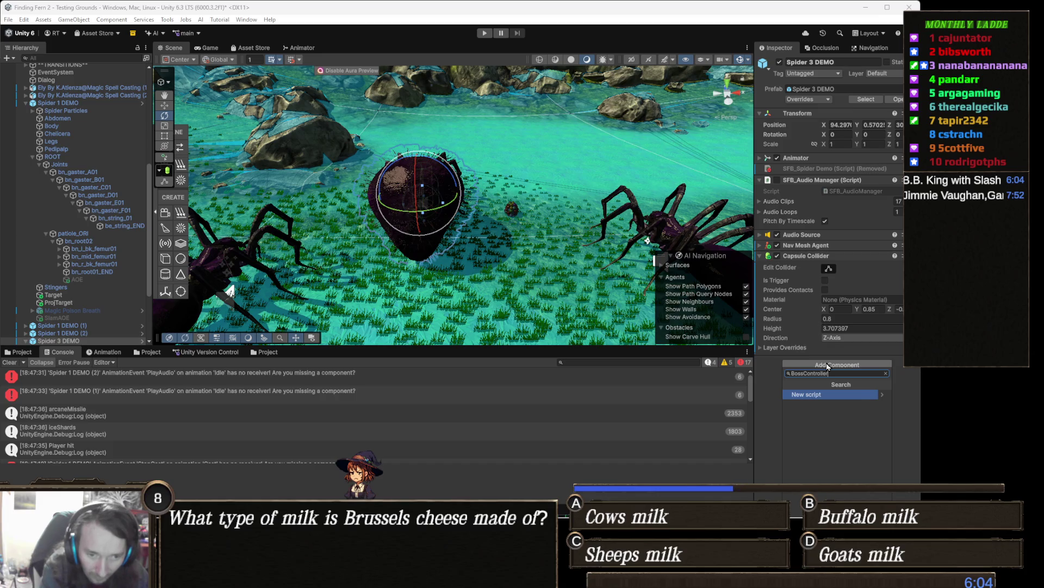
{"action": "key", "text": "Return"}
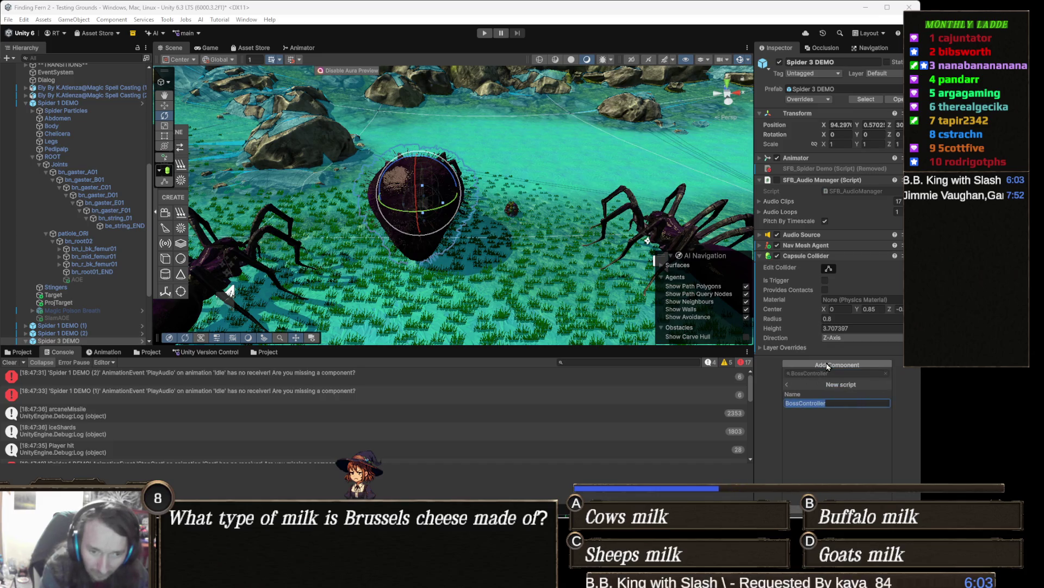
{"action": "key", "text": "Return"}
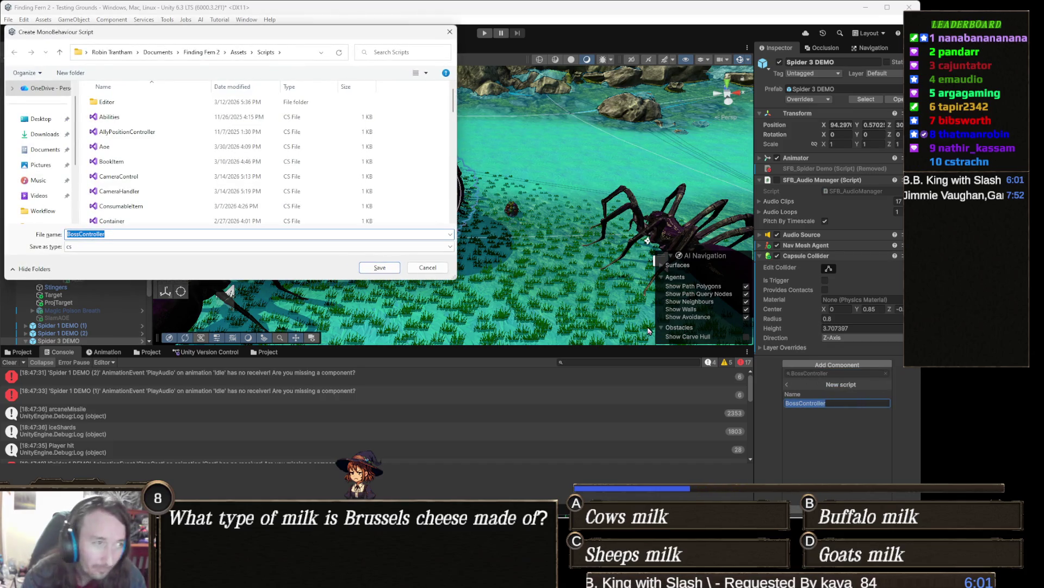
{"action": "key", "text": "Return"}
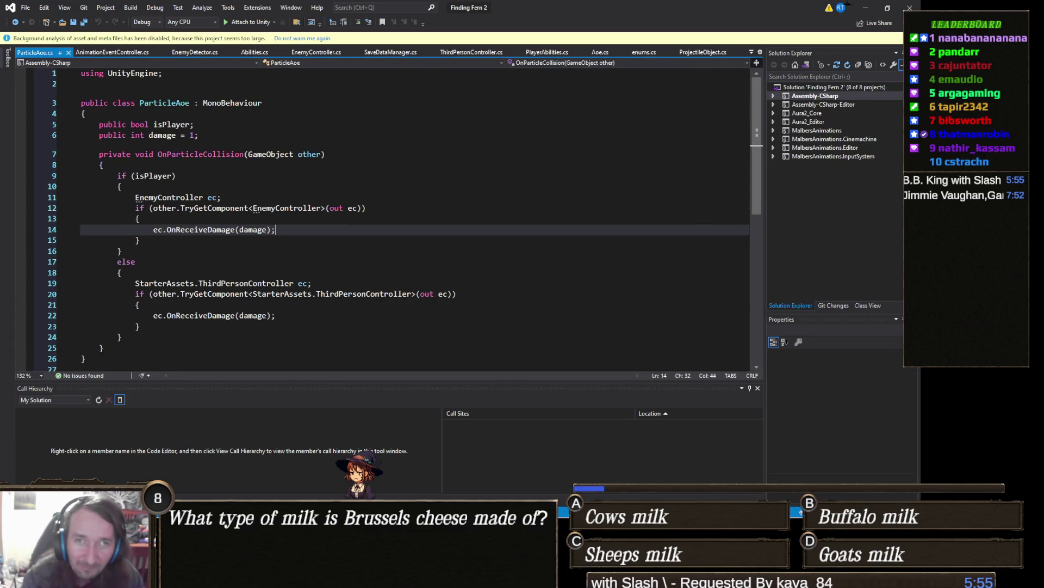
Return to Unity and open BossController.cs in Visual Studio.
{"action": "left_click", "coordinate": [866, 8]}
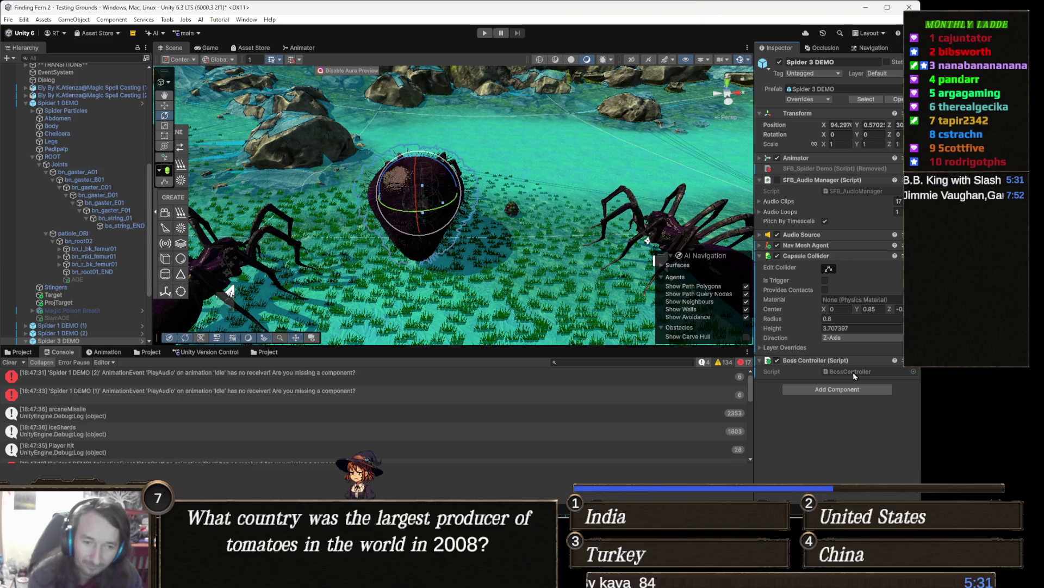
{"action": "double_click", "coordinate": [854, 376]}
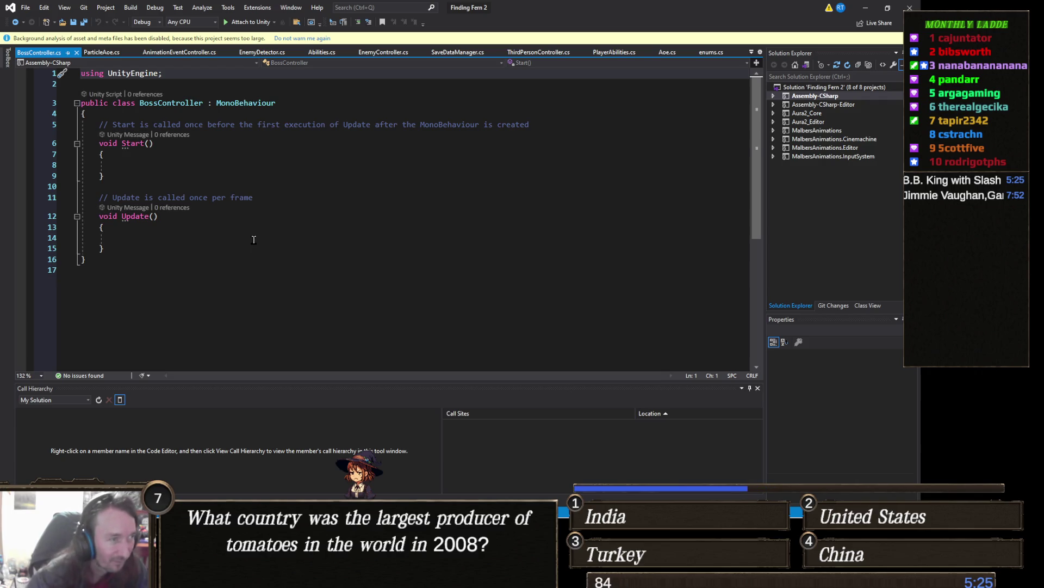
Make BossController an empty class inheriting EnemyController, without Start and Update, and save it.
{"action": "mouse_move", "coordinate": [118, 248]}
{"action": "left_mouse_down"}
{"action": "mouse_move", "coordinate": [90, 197]}
{"action": "mouse_move", "coordinate": [109, 148]}
{"action": "mouse_move", "coordinate": [96, 127]}
{"action": "left_mouse_up"}
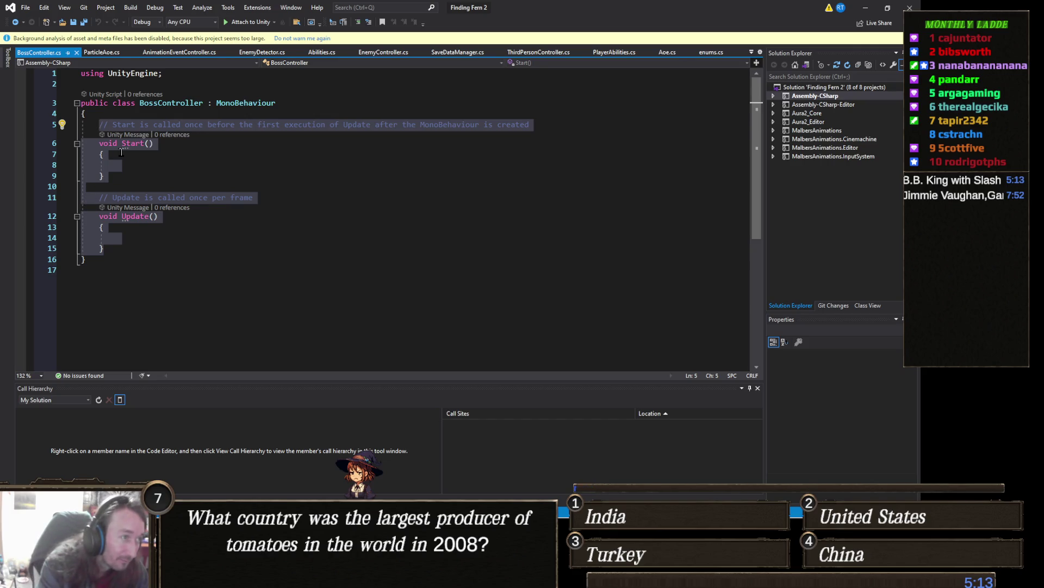
{"action": "key", "text": "Delete"}
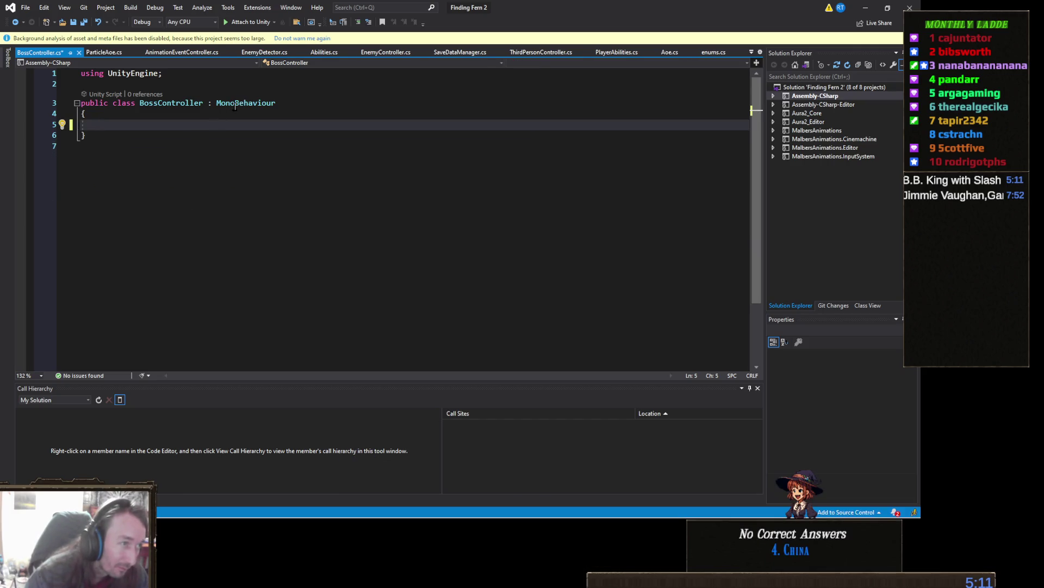
{"action": "double_click", "coordinate": [235, 105]}
{"action": "type", "text": "Eneme"}
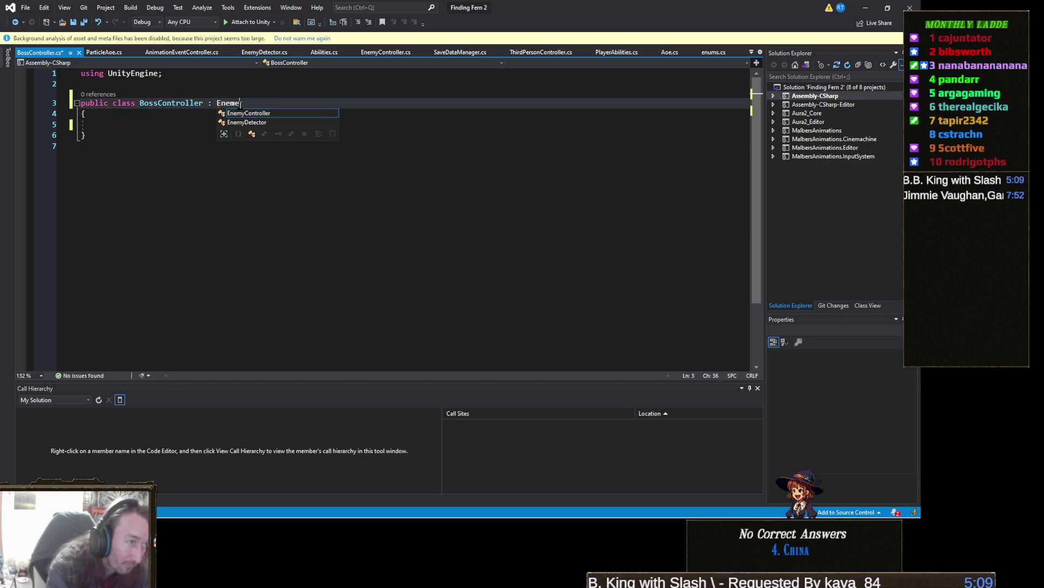
{"action": "key", "text": "Tab"}
{"action": "left_click", "coordinate": [238, 148]}
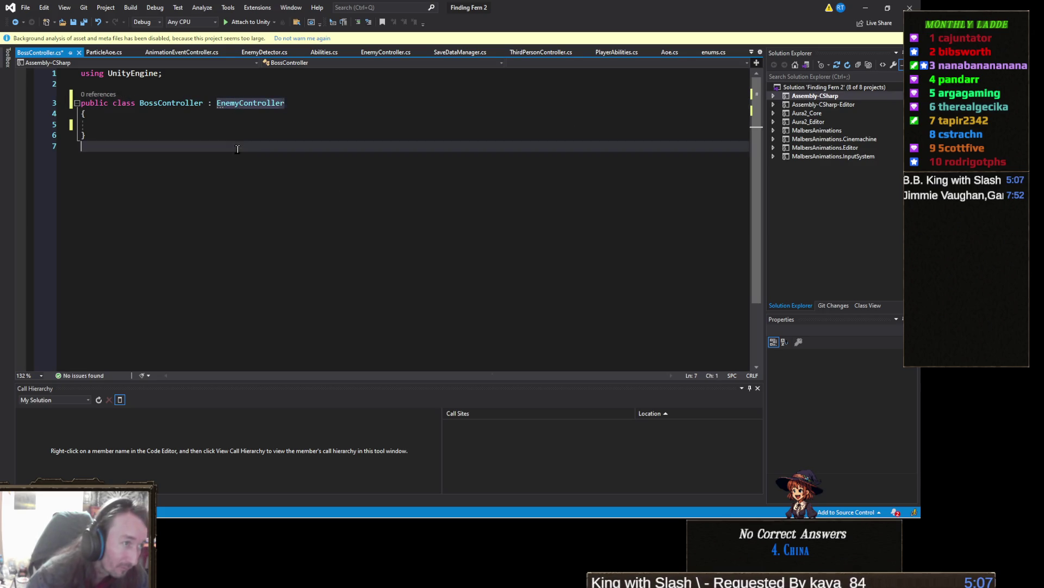
{"action": "key", "text": "ctrl+s"}
{"action": "left_click", "coordinate": [268, 103]}
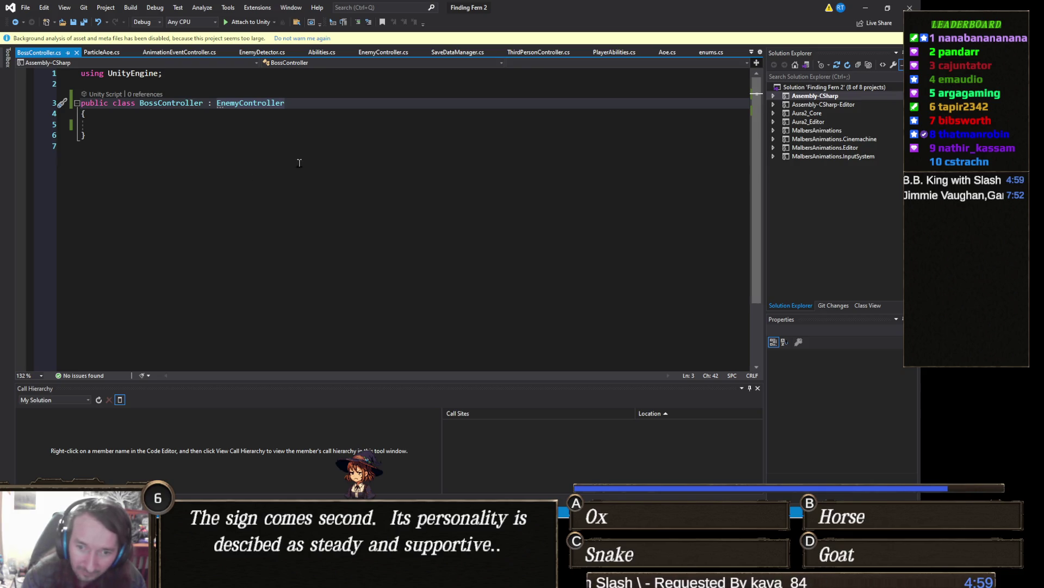
{"action": "left_click", "coordinate": [866, 8]}
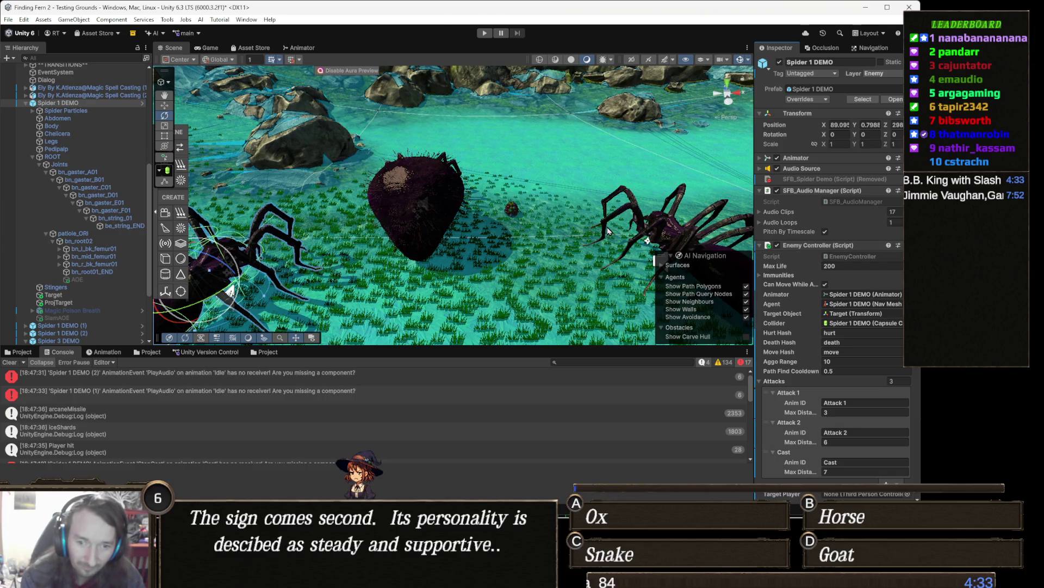
Orbit the Scene view across the grass toward the spiders beside the wooden building.
{"action": "left_click_drag", "start_coordinate": [489, 205], "coordinate": [519, 205]}
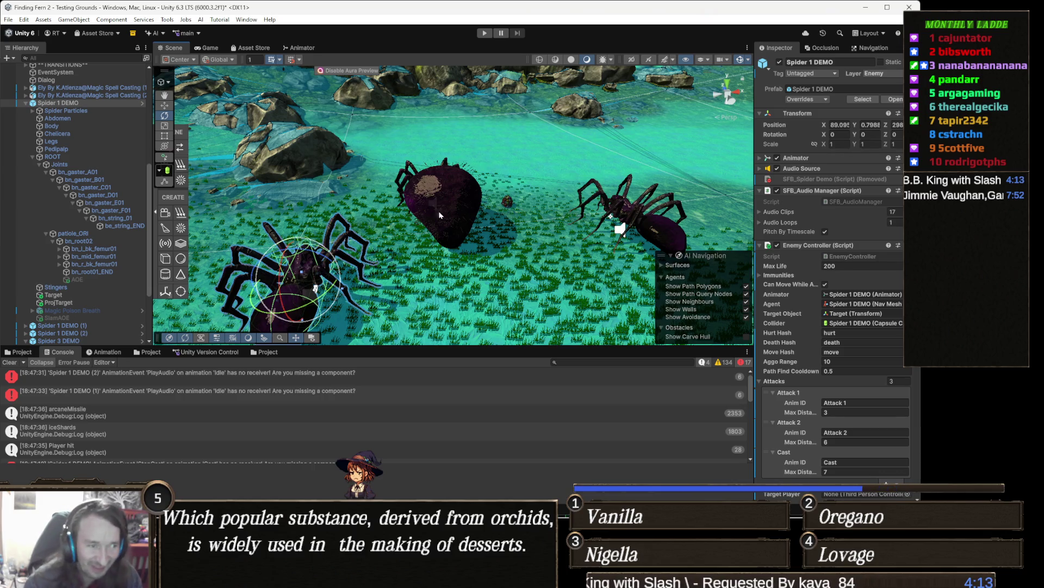
{"action": "left_click_drag", "start_coordinate": [428, 248], "coordinate": [503, 250]}
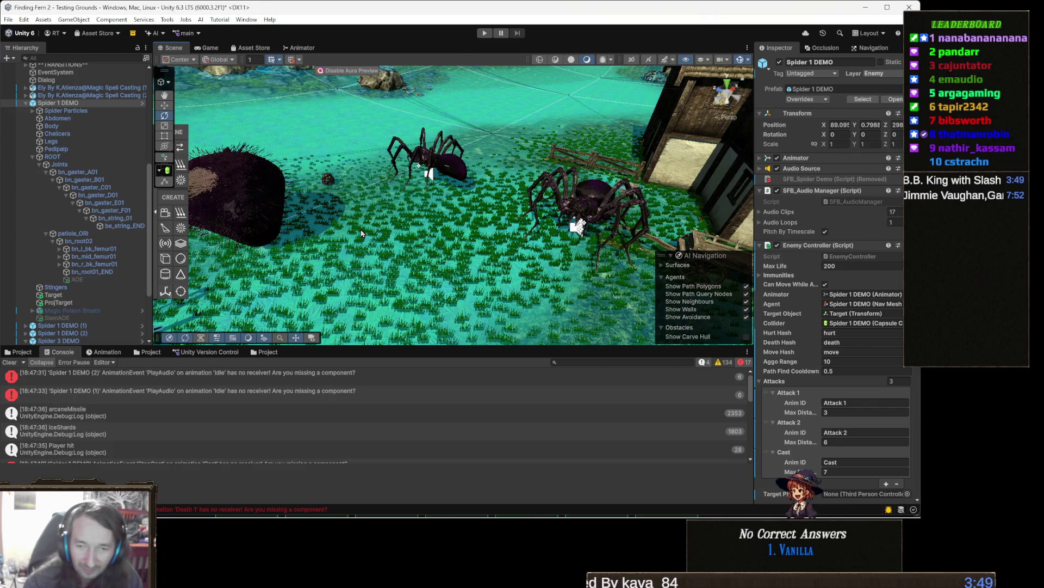
Clear the Console messages and start play mode to test the spiders.
{"action": "mouse_move", "coordinate": [449, 247]}
{"action": "left_mouse_down"}
{"action": "mouse_move", "coordinate": [448, 273]}
{"action": "mouse_move", "coordinate": [435, 260]}
{"action": "mouse_move", "coordinate": [435, 273]}
{"action": "left_mouse_up"}
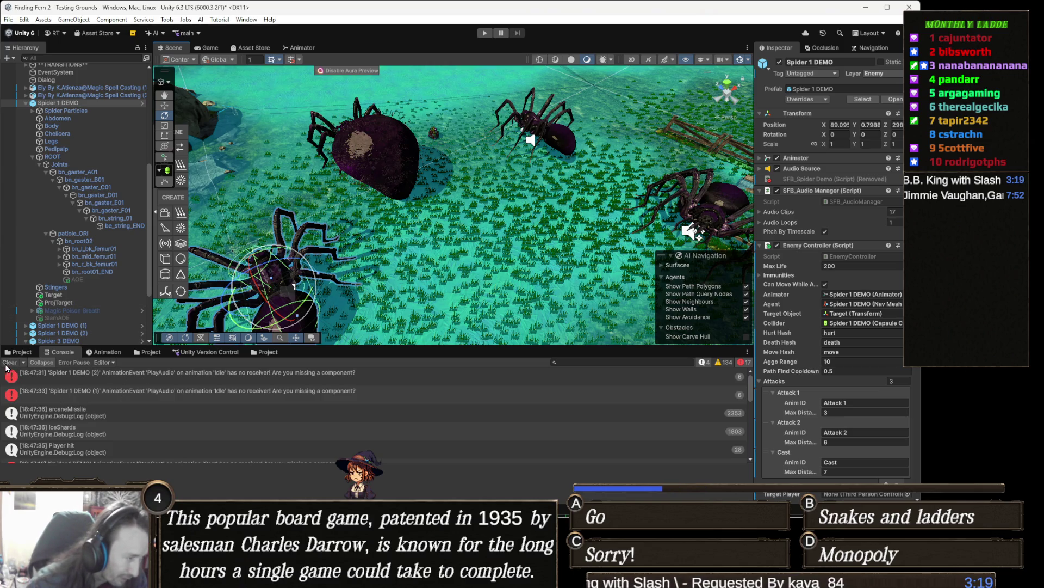
{"action": "left_click", "coordinate": [10, 362]}
{"action": "left_click", "coordinate": [485, 32]}
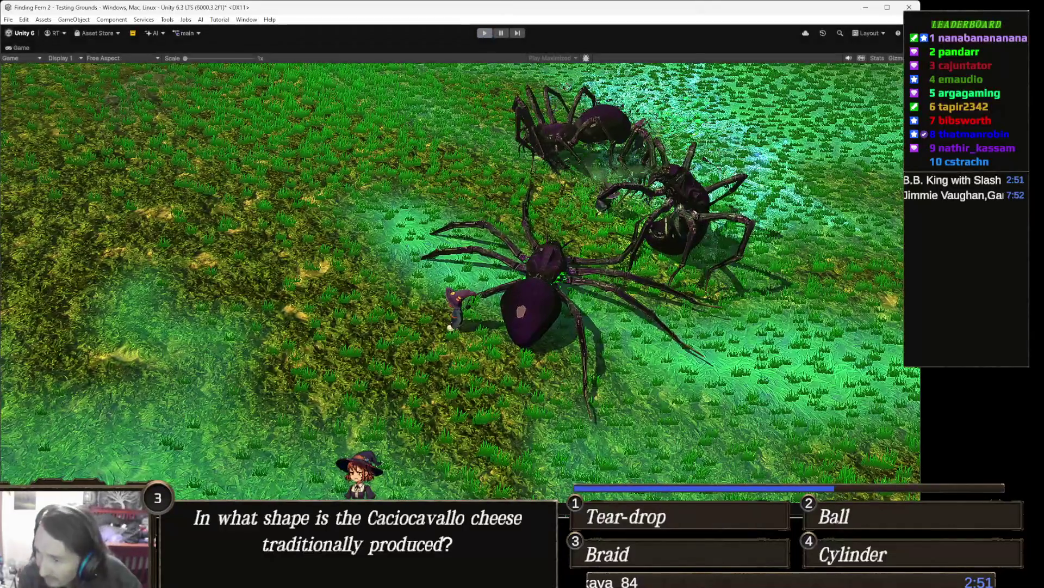
Stop play mode and return to the editor.
{"action": "left_click", "coordinate": [485, 33]}
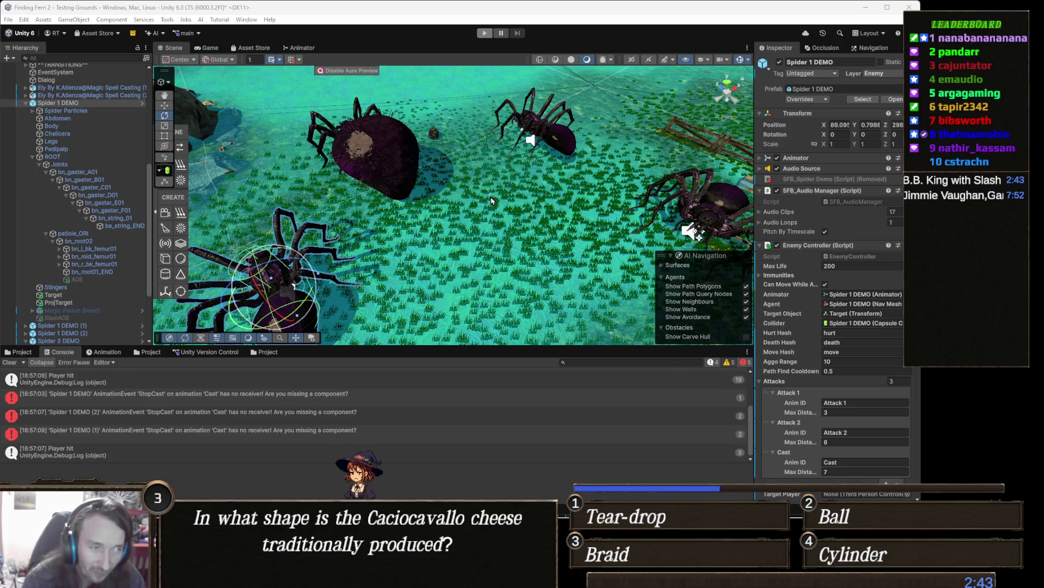
Orbit the Scene view and frame Spider 1 DEMO beside the large dark rock.
{"action": "left_click_drag", "start_coordinate": [487, 181], "coordinate": [417, 175]}
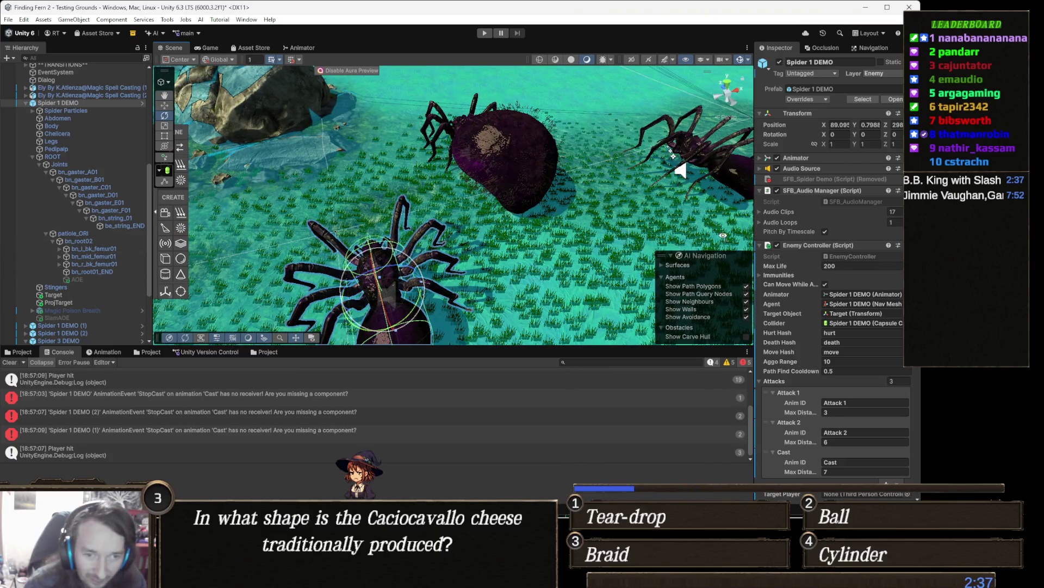
{"action": "key", "text": "f"}
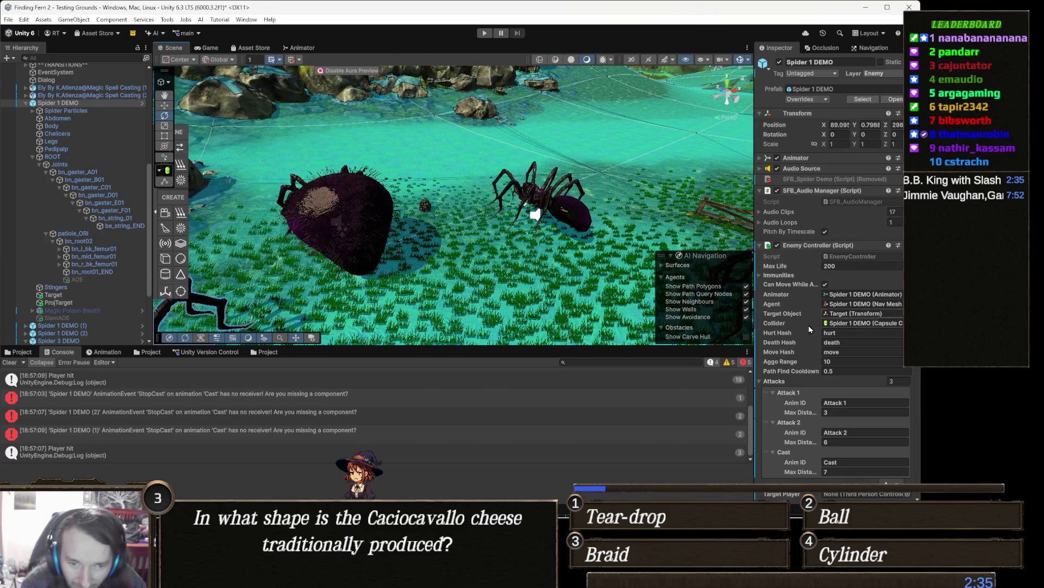
{"action": "scroll", "coordinate": [827, 326], "scroll_direction": "down", "scroll_amount": 6}
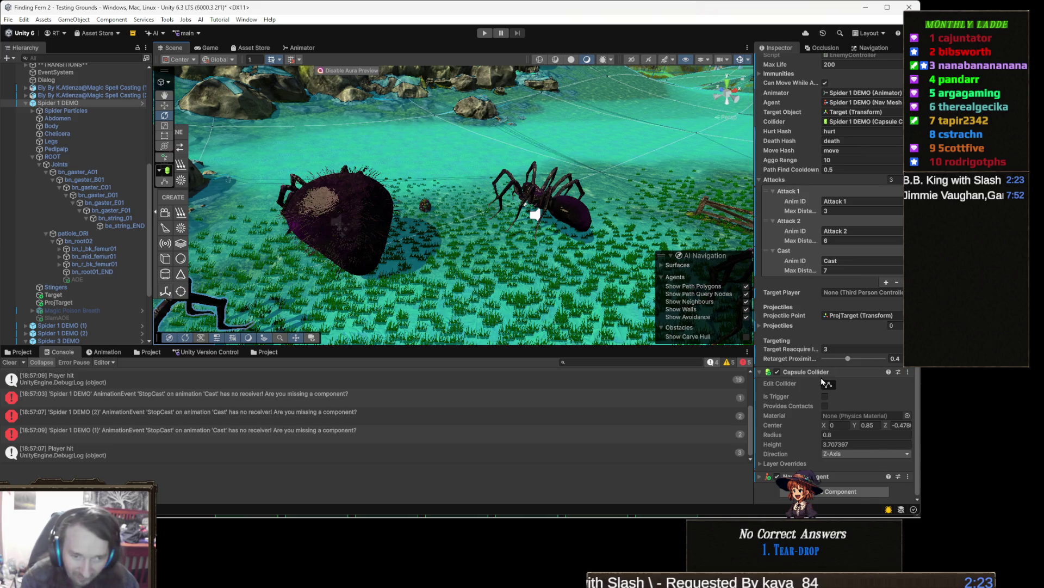
{"action": "scroll", "coordinate": [816, 383], "scroll_direction": "up", "scroll_amount": 5}
{"action": "scroll", "coordinate": [823, 380], "scroll_direction": "up", "scroll_amount": 5}
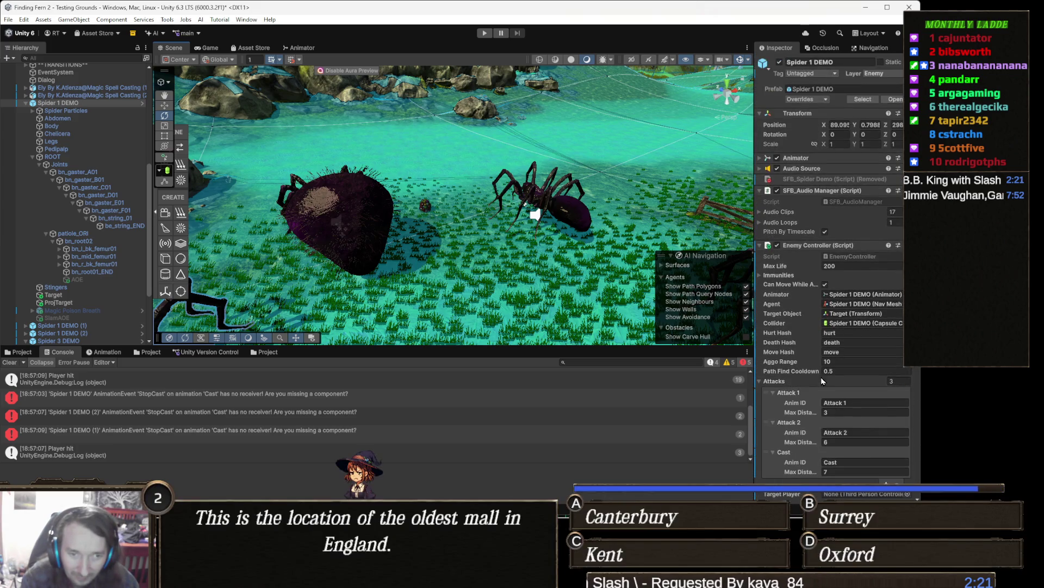
Set Spider 1 DEMO's CastWeb audio loop volume to 0.5 and reveal its Spider_CastWeb_1 and Spider_CastWeb_2 clips.
{"action": "left_click", "coordinate": [842, 249]}
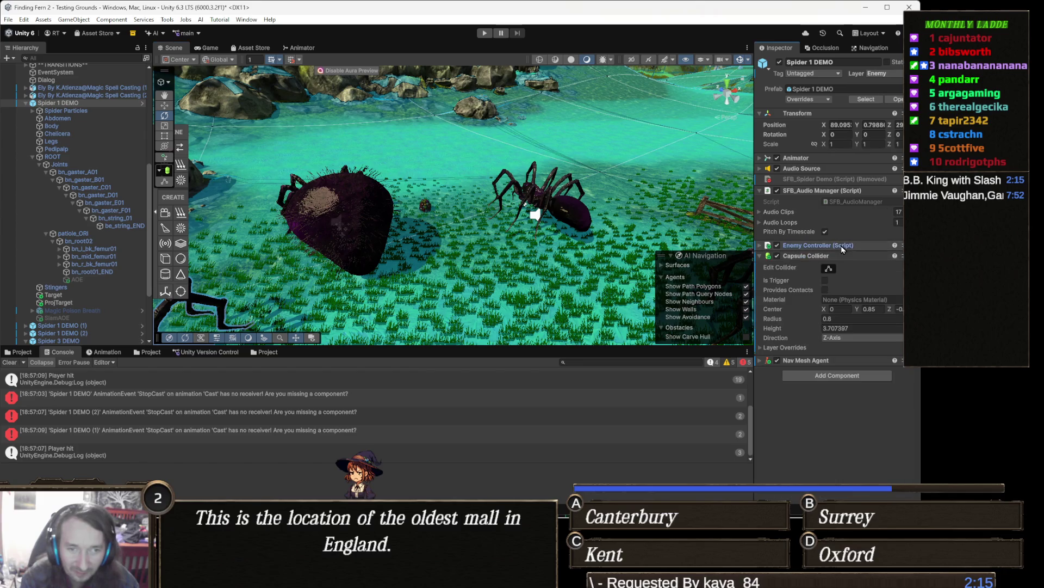
{"action": "left_click", "coordinate": [786, 212]}
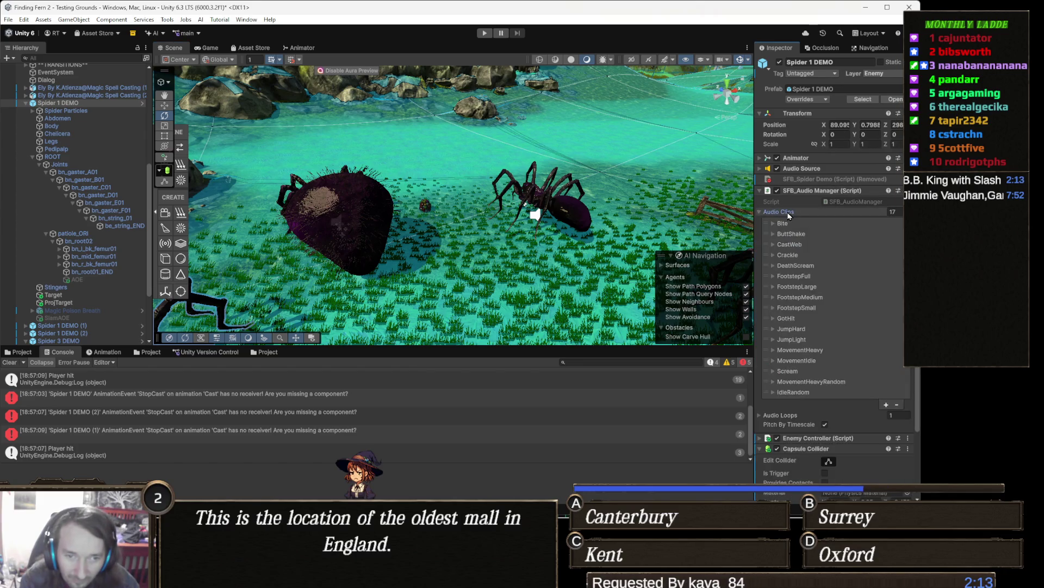
{"action": "left_click", "coordinate": [788, 213]}
{"action": "left_click", "coordinate": [793, 223]}
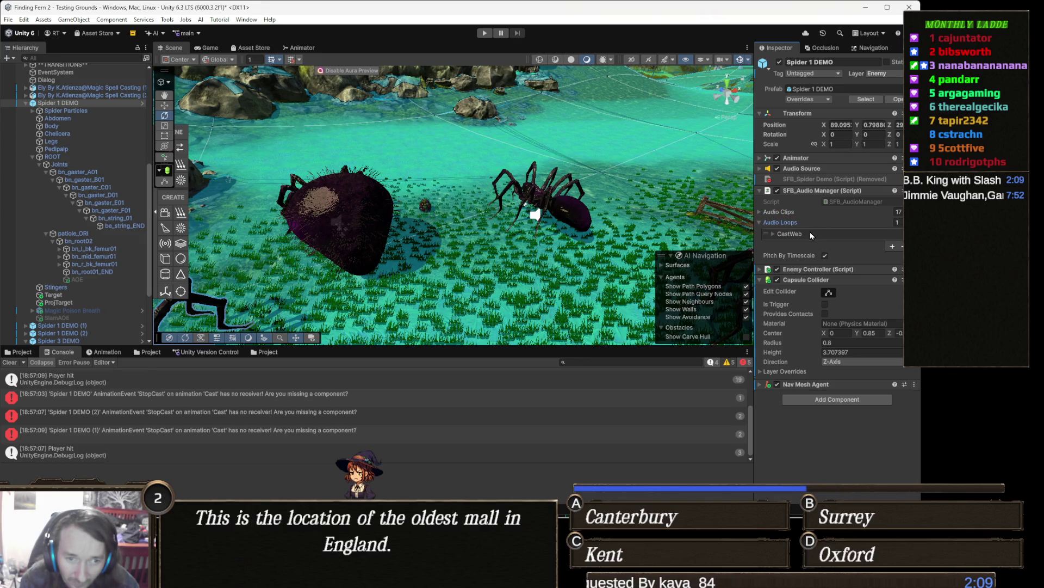
{"action": "left_click", "coordinate": [805, 234]}
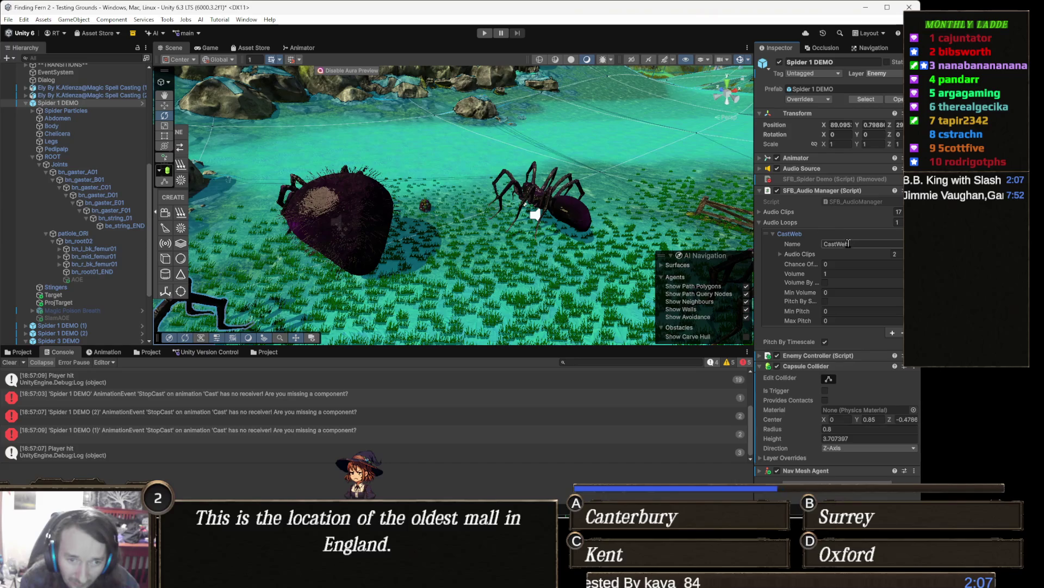
{"action": "left_click", "coordinate": [847, 273]}
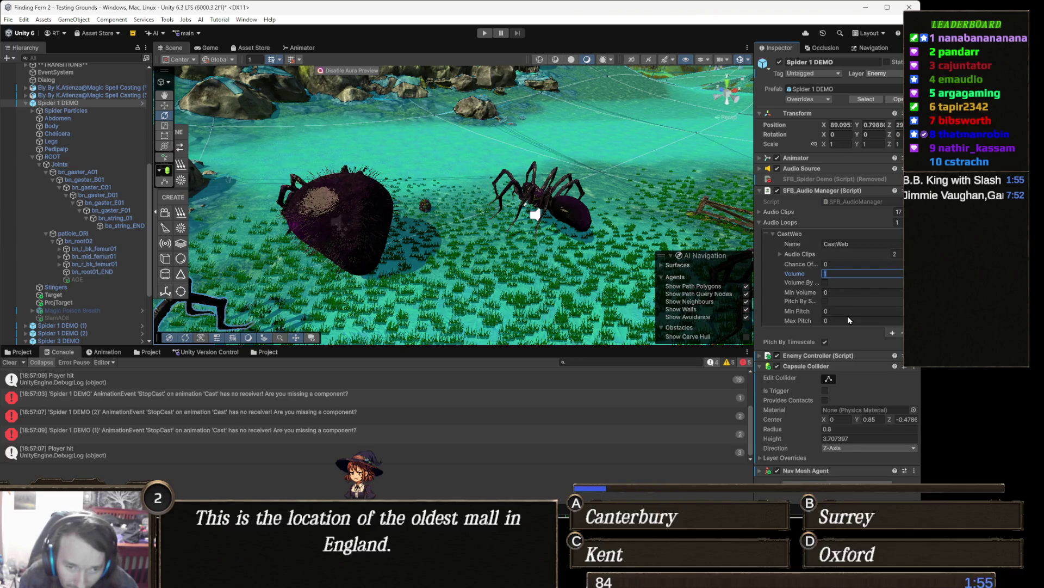
{"action": "type", "text": "0.5"}
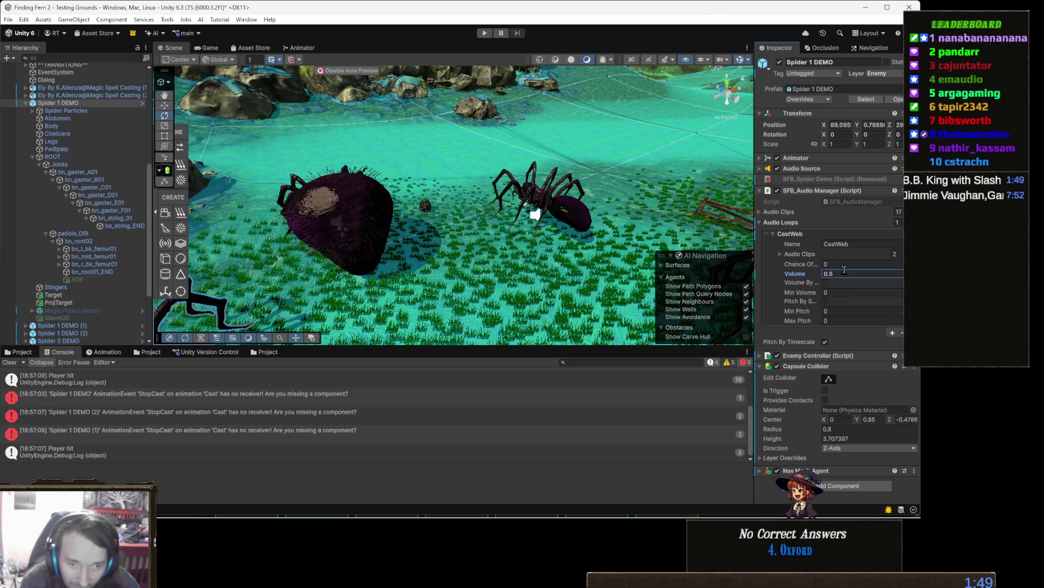
{"action": "left_click", "coordinate": [836, 255]}
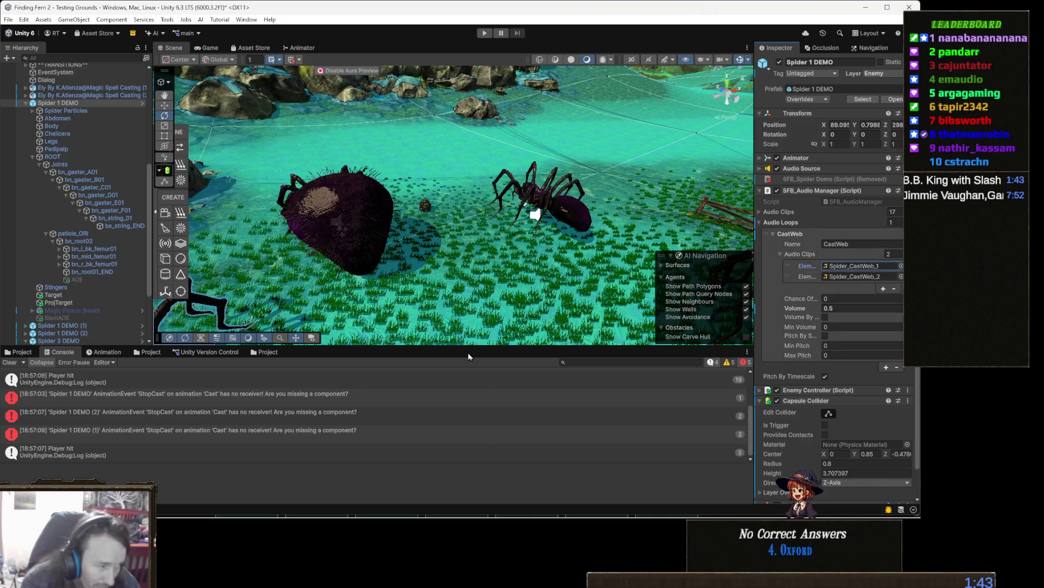
Locate the Spider_CastWeb_1 and Spider_CastWeb_2 clips in the project files, then start play mode.
{"action": "left_click", "coordinate": [30, 354]}
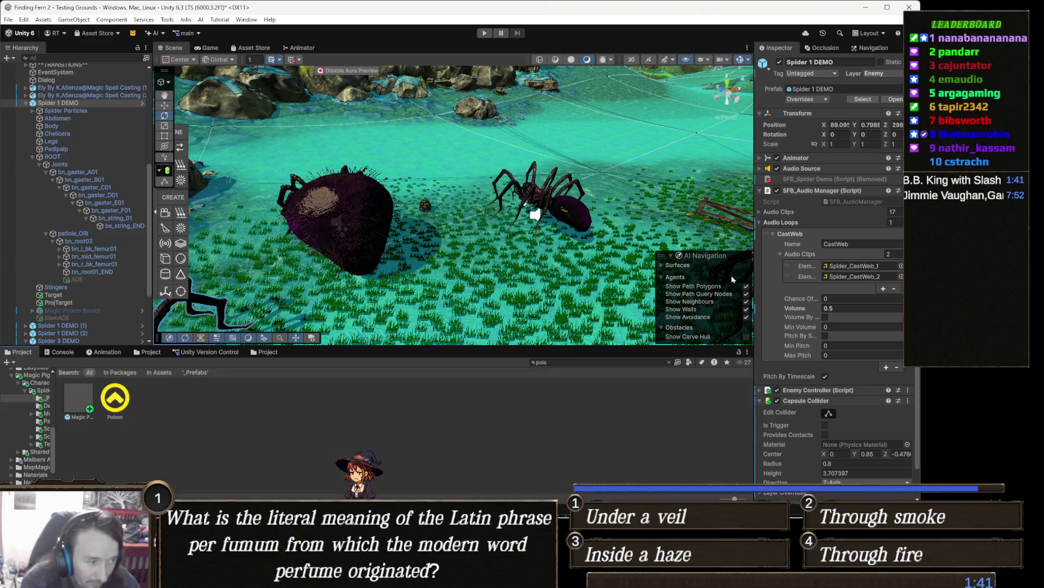
{"action": "left_click", "coordinate": [853, 270]}
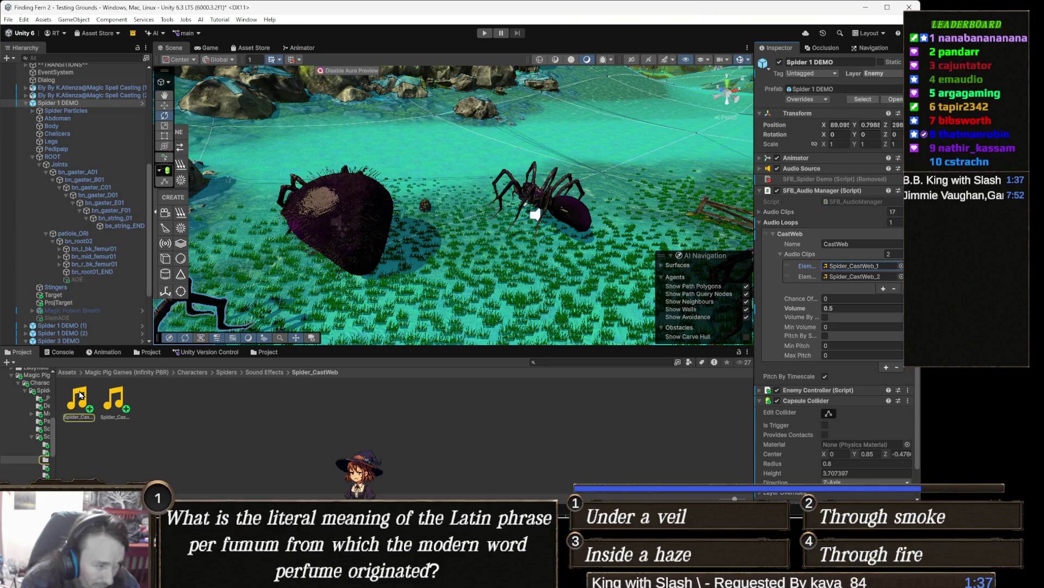
{"action": "left_click", "coordinate": [114, 400]}
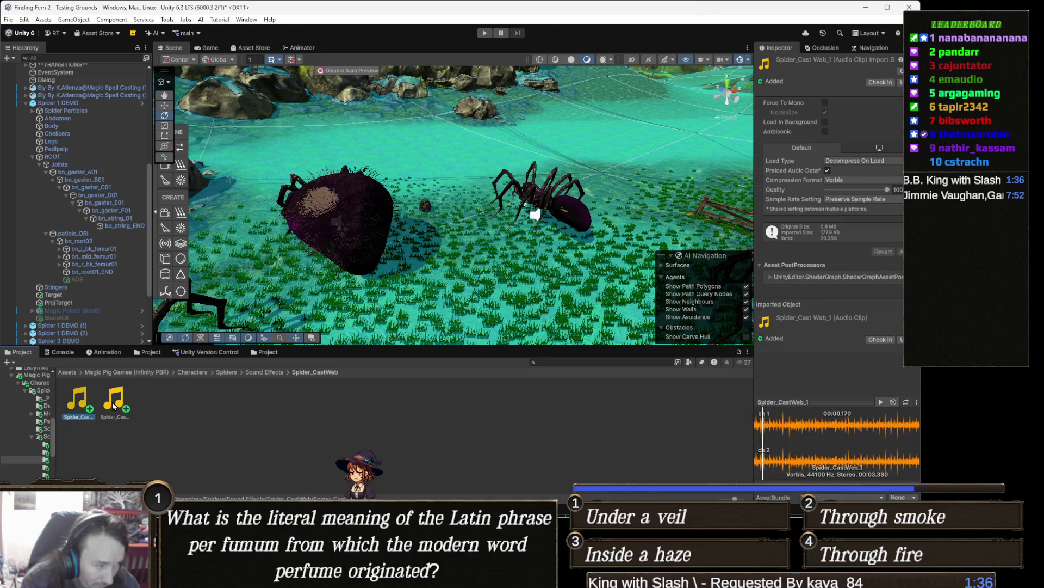
{"action": "left_click", "coordinate": [242, 448]}
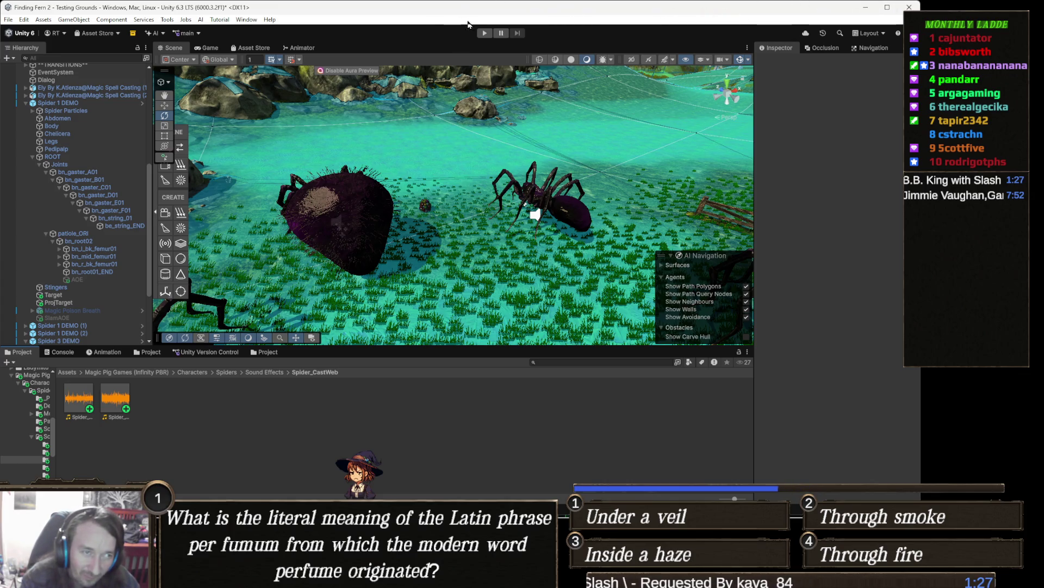
{"action": "left_click", "coordinate": [485, 33]}
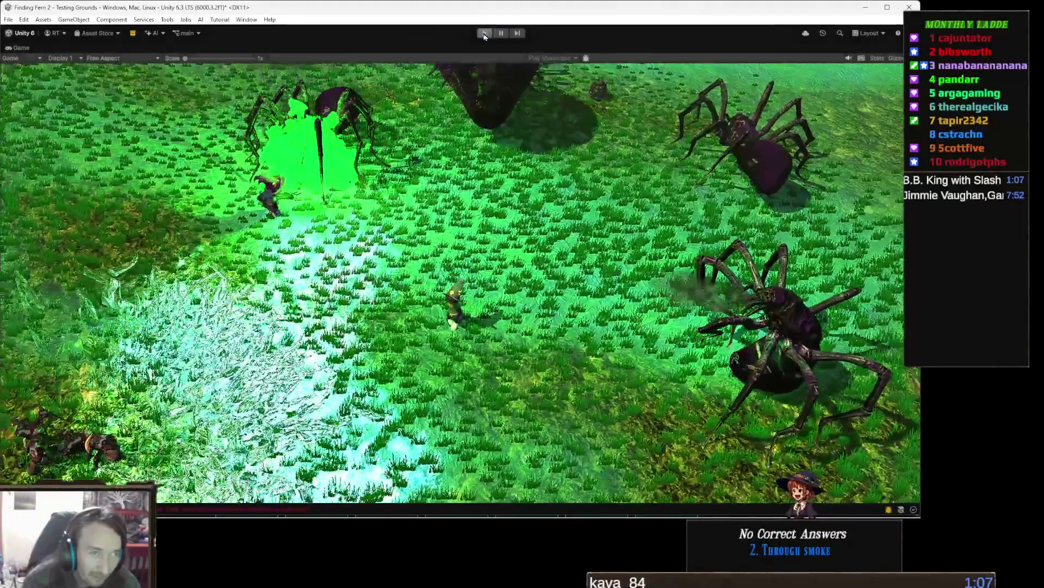
{"action": "left_click", "coordinate": [485, 33]}
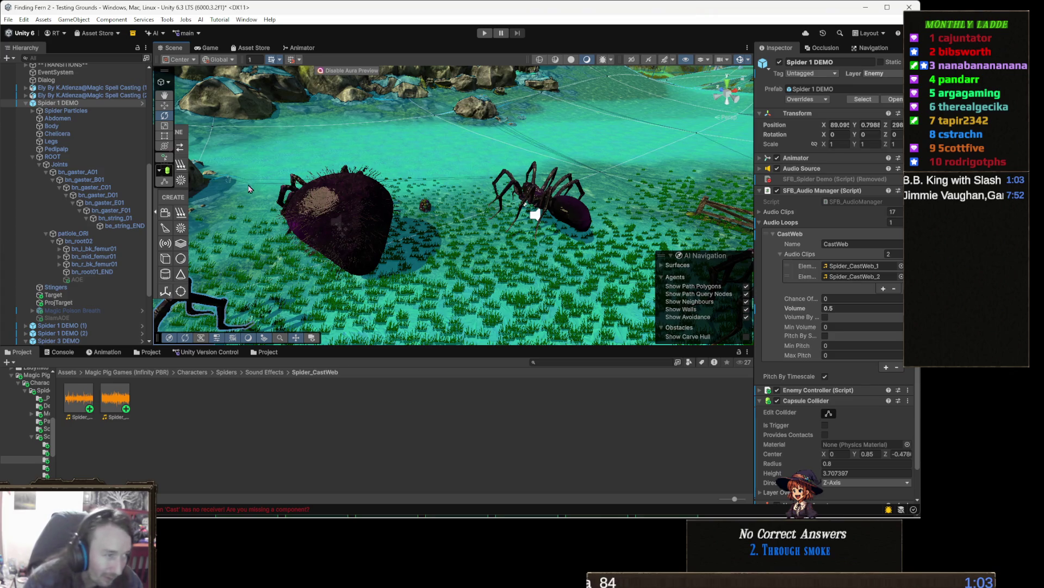
Multi-select all three spider enemies in the Scene view.
{"action": "left_click", "coordinate": [566, 207]}
{"action": "key", "text": "f"}
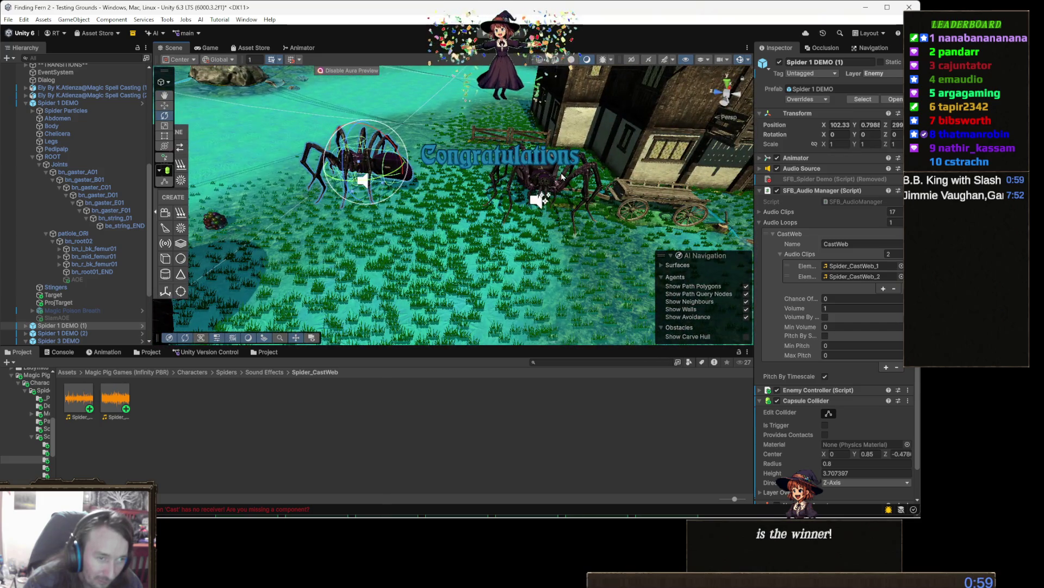
{"action": "left_click", "coordinate": [564, 173], "text": "shift"}
{"action": "key", "text": "f"}
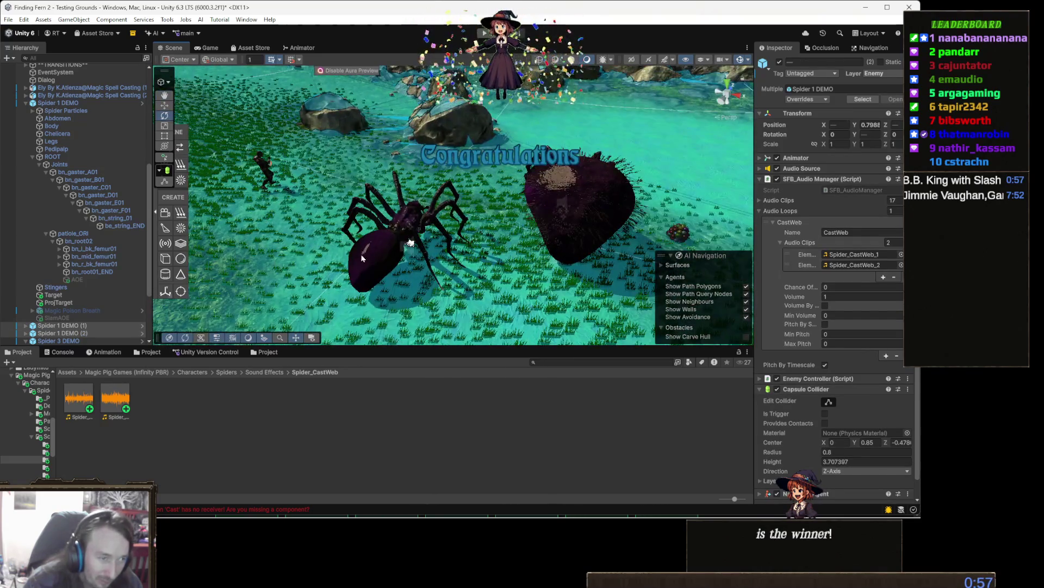
{"action": "left_click", "coordinate": [385, 248], "text": "shift"}
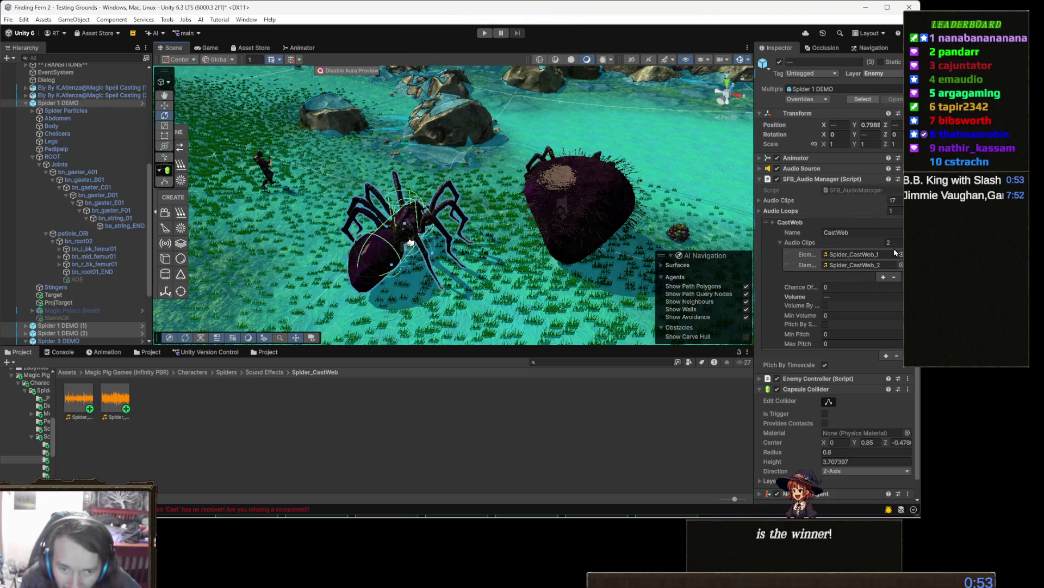
Lower the spiders' shared CastWeb loop volume to 0.3.
{"action": "left_click", "coordinate": [847, 295]}
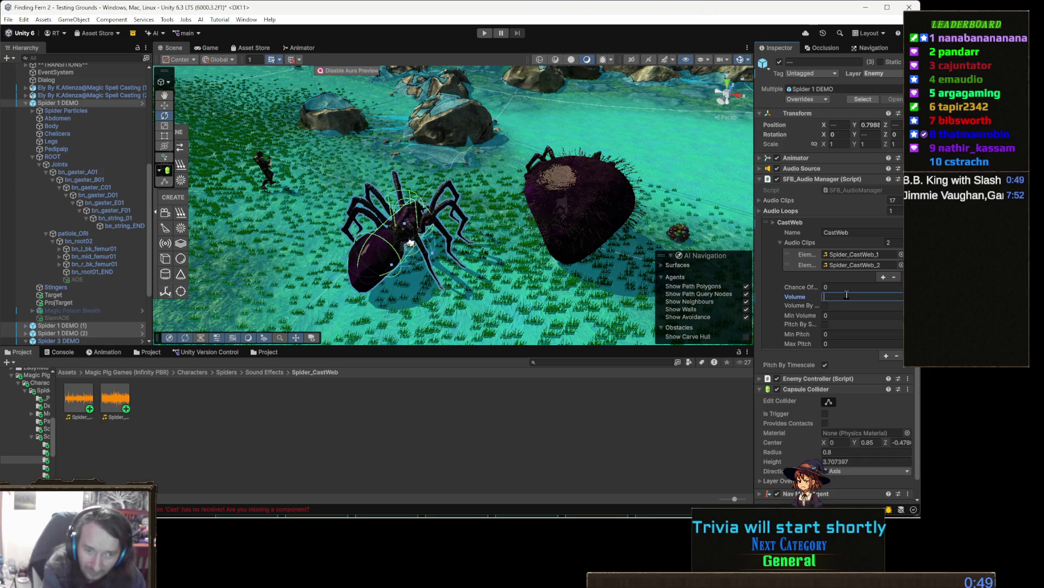
{"action": "type", "text": "0.3"}
{"action": "left_click", "coordinate": [573, 230]}
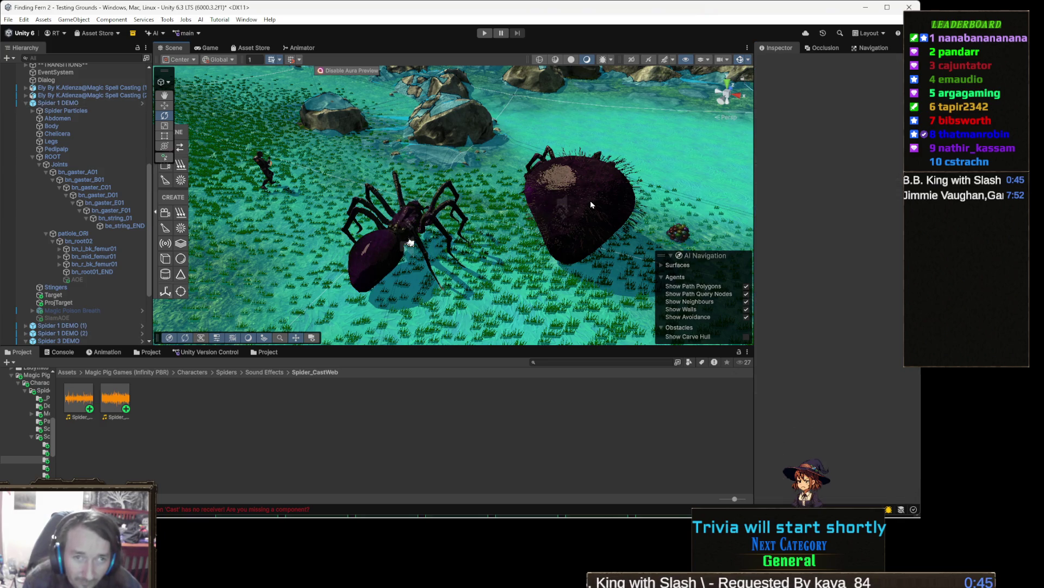
{"action": "key", "text": "ctrl+z"}
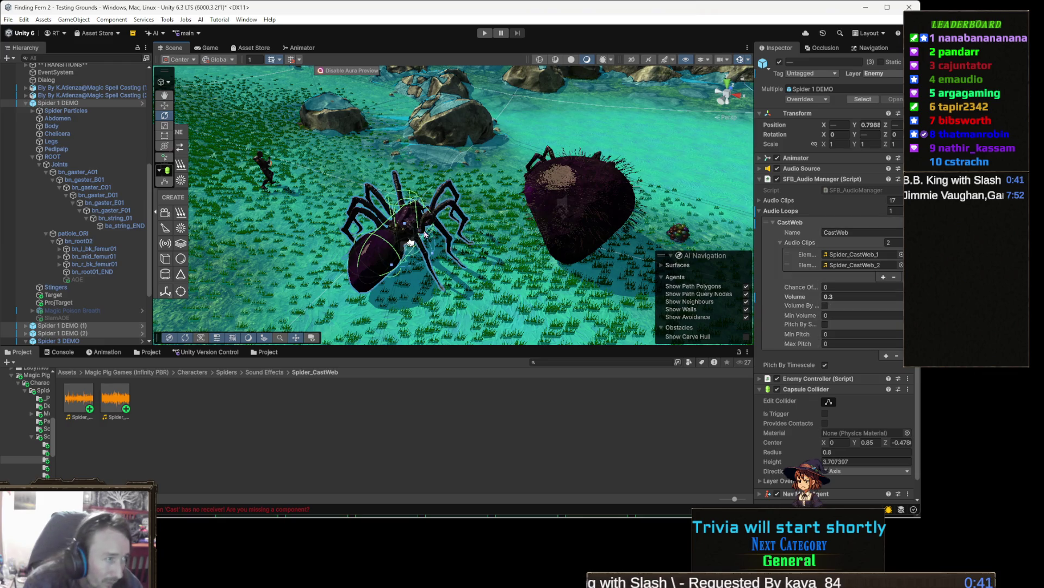
{"action": "mouse_move", "coordinate": [421, 208]}
{"action": "left_mouse_down"}
{"action": "mouse_move", "coordinate": [610, 220]}
{"action": "mouse_move", "coordinate": [624, 242]}
{"action": "left_mouse_up"}
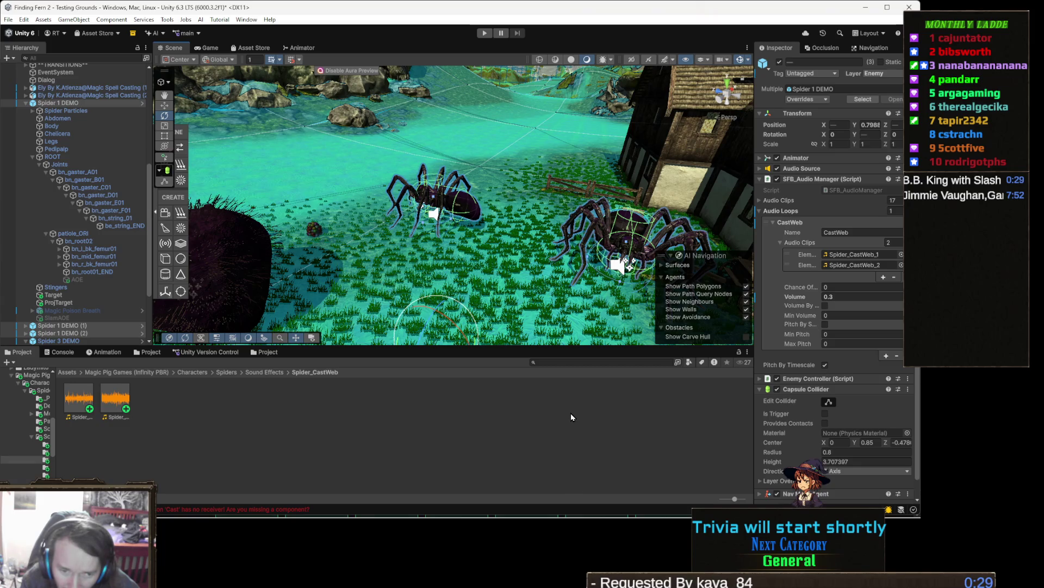
{"action": "left_click_drag", "start_coordinate": [558, 246], "coordinate": [536, 231]}
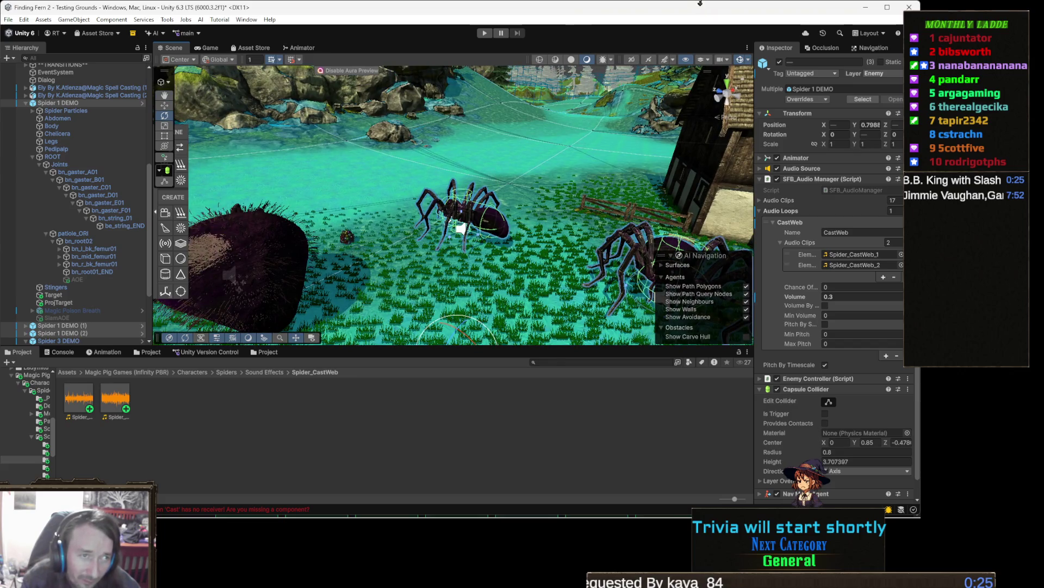
{"action": "left_click", "coordinate": [480, 35]}
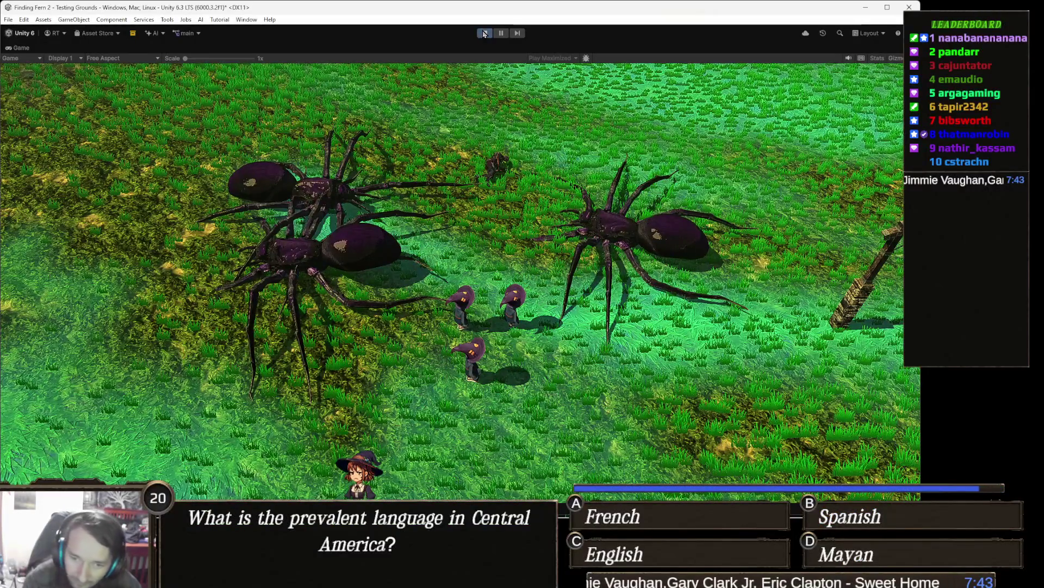
{"action": "left_click", "coordinate": [484, 33]}
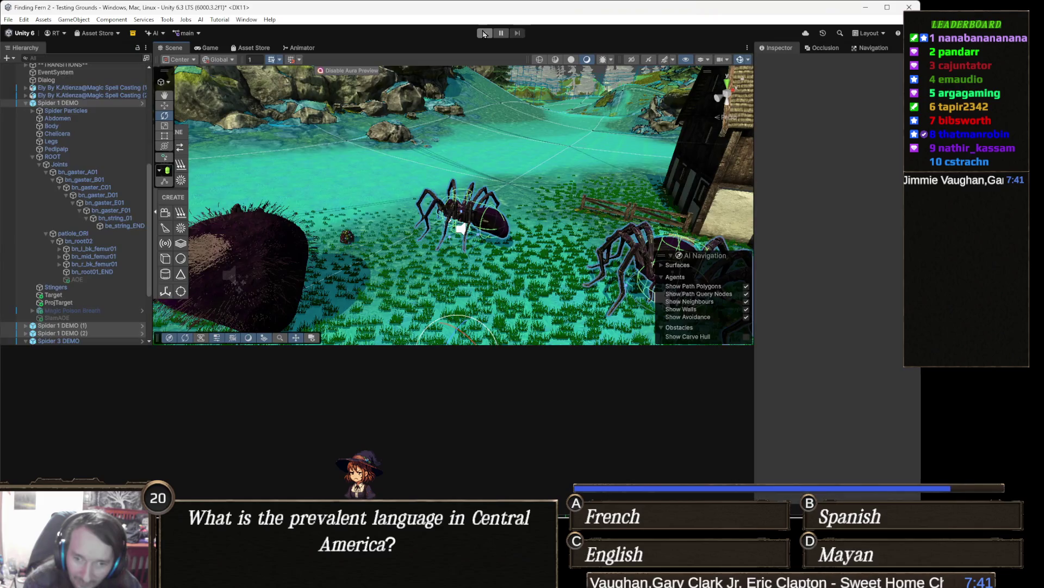